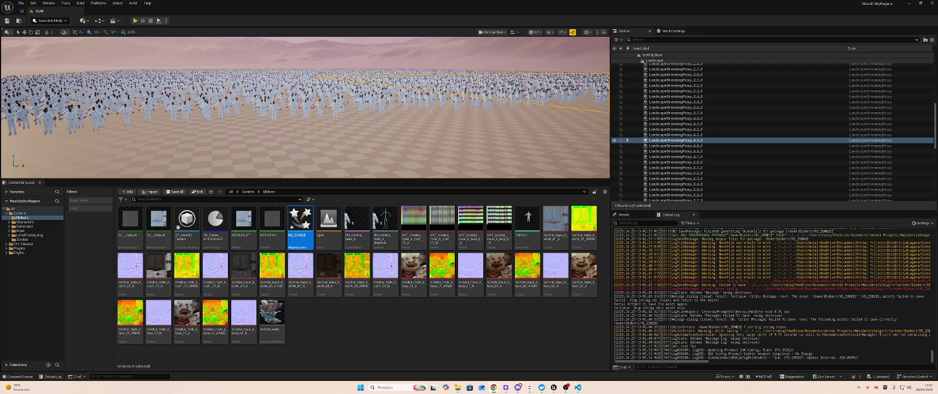
Step: Switch from Unreal Editor to the Discord friends list window
{"action": "key", "text": "alt+Tab"}
{"action": "key", "text": "alt+Tab"}
{"action": "key", "text": "alt+Tab"}
{"action": "key", "text": "alt+Tab"}
{"action": "key", "text": "alt+Tab"}
{"action": "key", "text": "alt+Tab"}
{"action": "key", "text": "alt+Tab"}
{"action": "key", "text": "alt+Tab"}
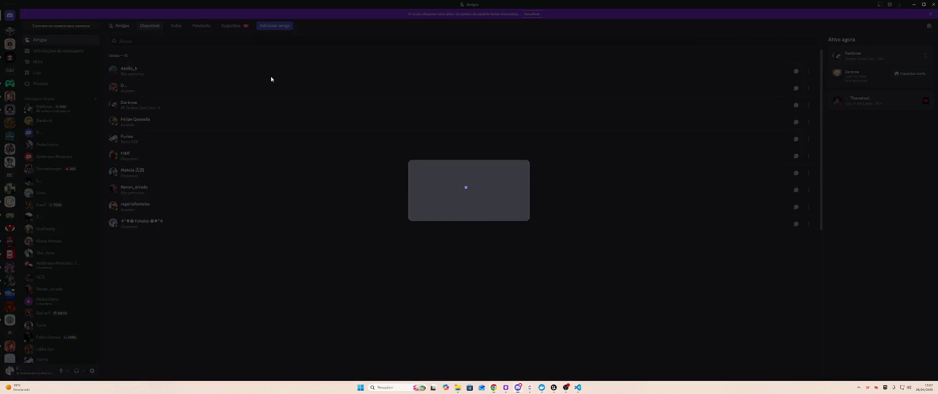
Step: Bring the Unreal Editor window back in front of Discord
{"action": "key", "text": "alt+Tab"}
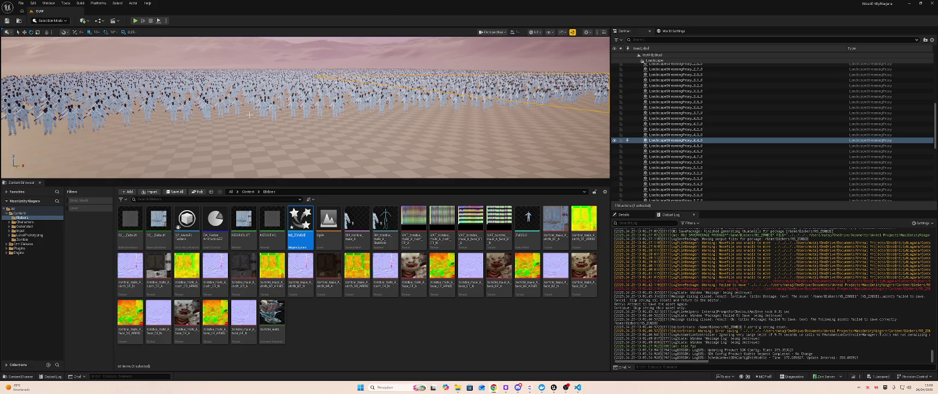
Step: Try saving all modified assets, then dismiss the failed-save warning and error log
{"action": "left_click_drag", "start_coordinate": [300, 170], "coordinate": [299, 144]}
{"action": "key", "text": "ctrl+s"}
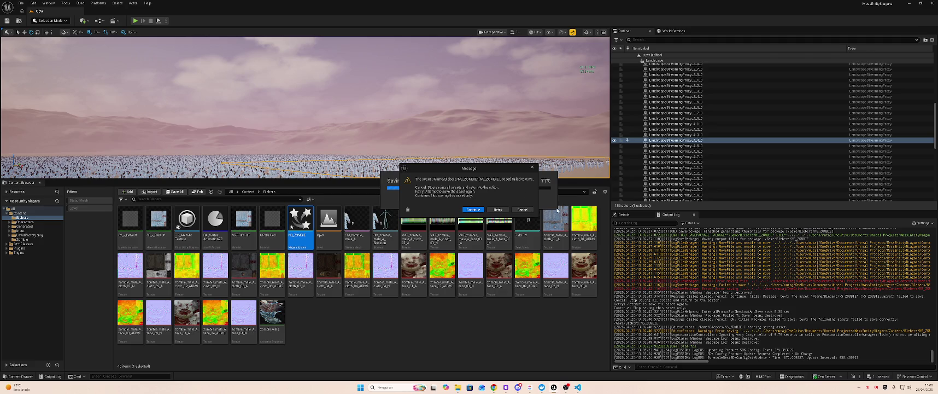
{"action": "left_click", "coordinate": [523, 210]}
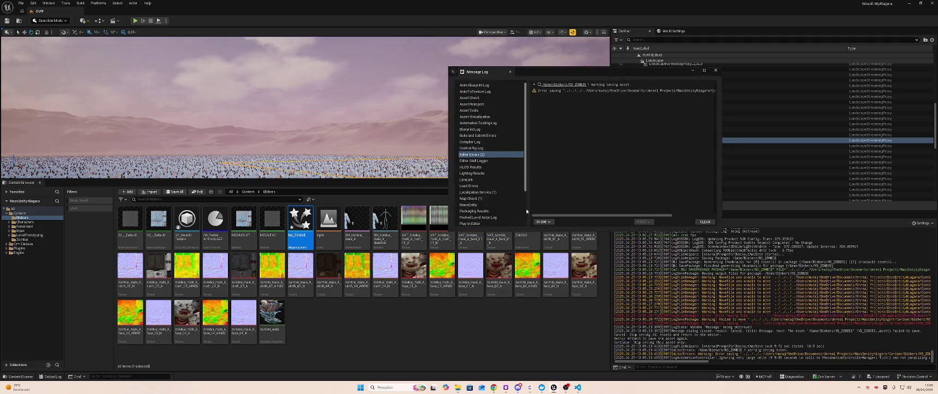
{"action": "left_click", "coordinate": [716, 70]}
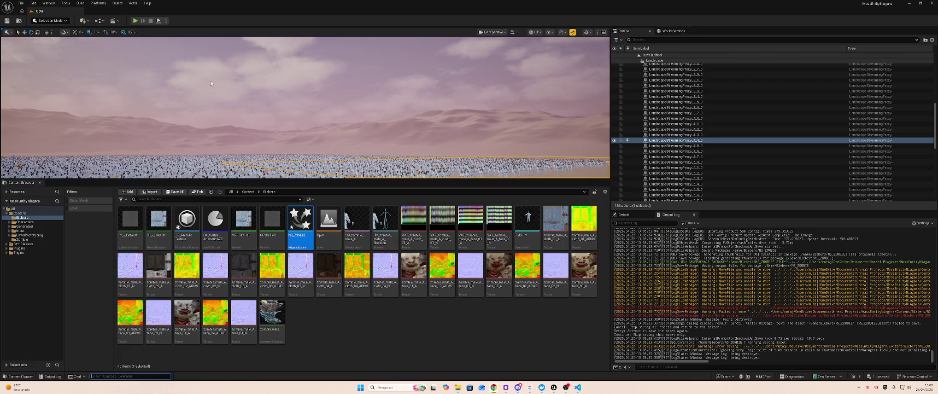
Step: Fly the view into the zombie crowd and open NS_ZOMBIE from the Content Browser
{"action": "left_click_drag", "start_coordinate": [95, 178], "coordinate": [95, 178]}
{"action": "left_click_drag", "start_coordinate": [263, 123], "coordinate": [244, 129]}
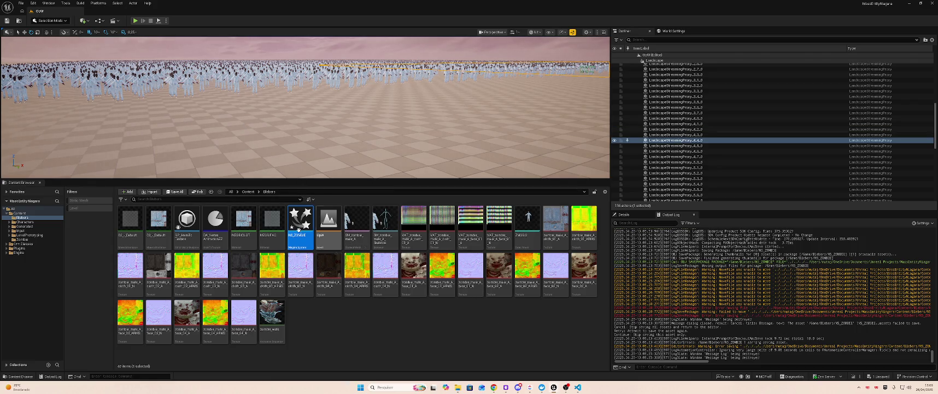
{"action": "left_click", "coordinate": [385, 271]}
{"action": "mouse_move", "coordinate": [465, 239]}
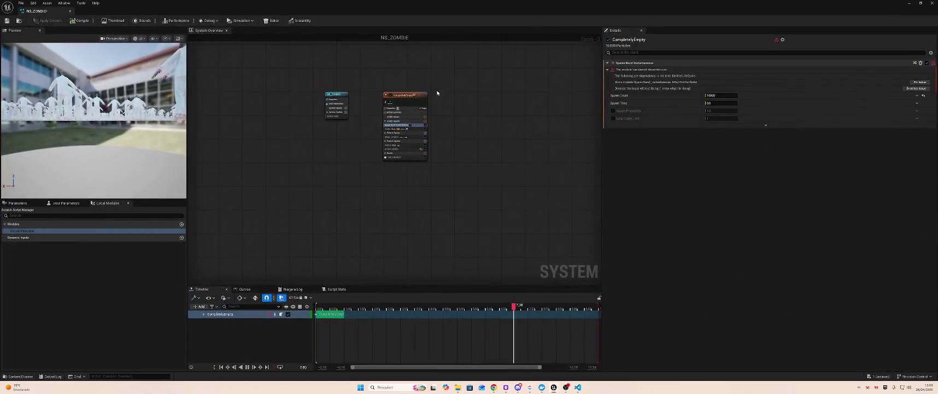
Step: Lower the NS_ZOMBIE spawn count from 10000 to 100
{"action": "left_click", "coordinate": [722, 96]}
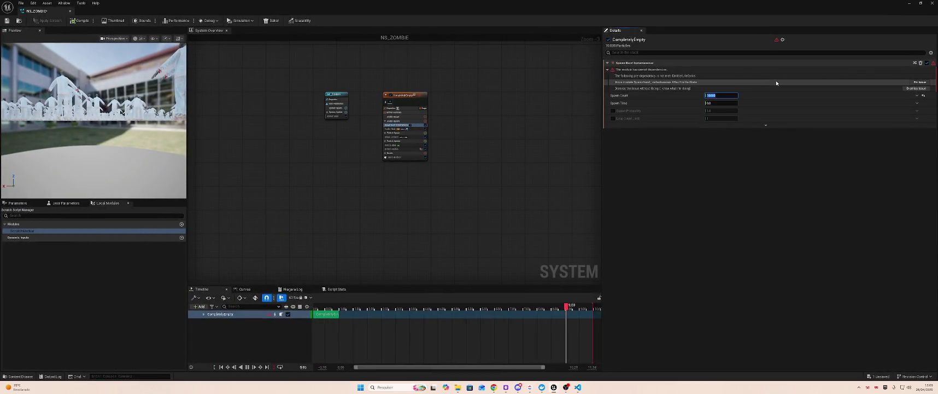
{"action": "type", "text": "100"}
{"action": "key", "text": "Return"}
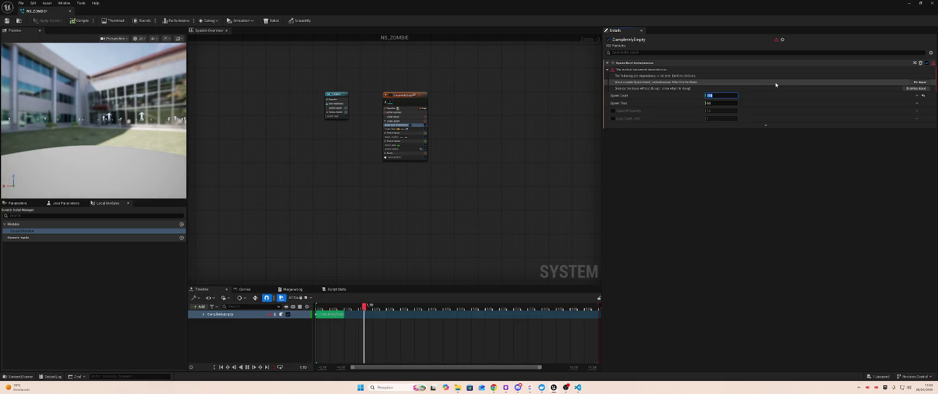
Step: Edit the Shape Location spawn box size, entering 200 for X and Y, then 1000 for X
{"action": "scroll", "coordinate": [419, 137], "scroll_direction": "up", "scroll_amount": 5}
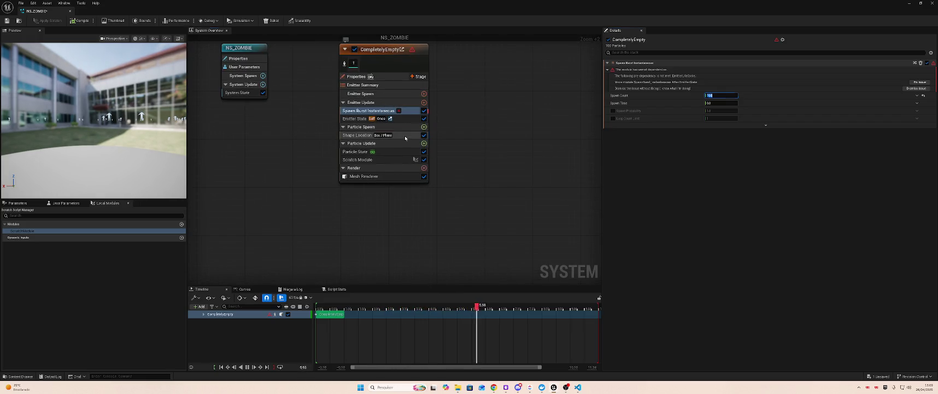
{"action": "left_click", "coordinate": [405, 136]}
{"action": "left_click", "coordinate": [724, 100]}
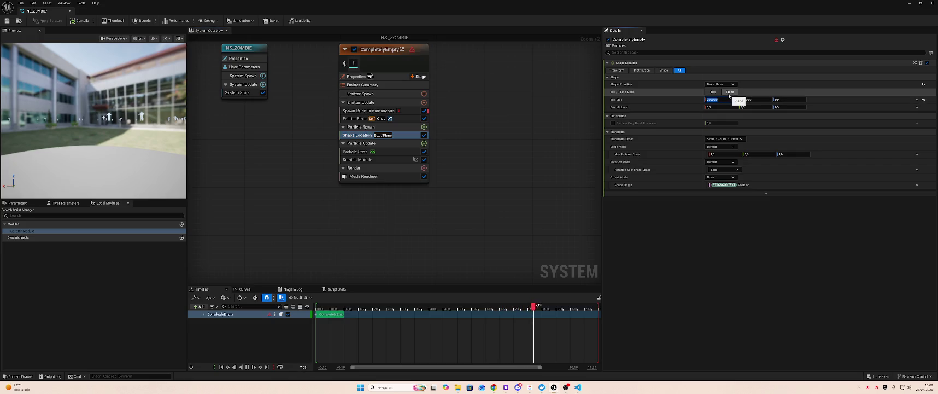
{"action": "type", "text": "200"}
{"action": "key", "text": "Tab"}
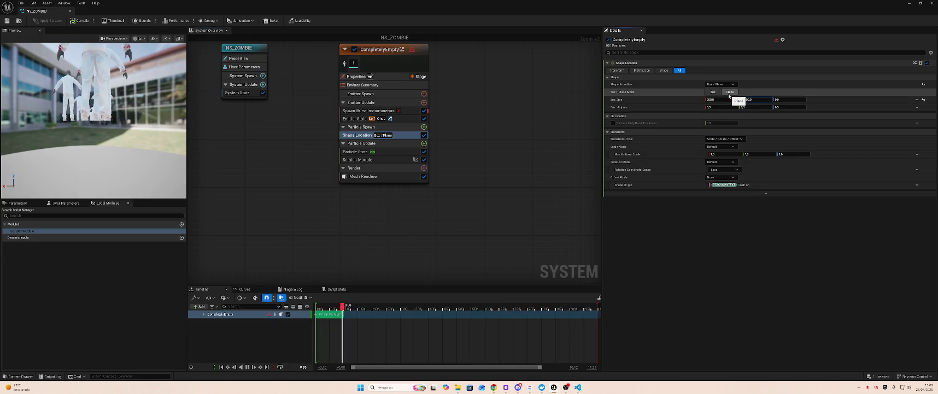
{"action": "type", "text": "200"}
{"action": "key", "text": "Tab"}
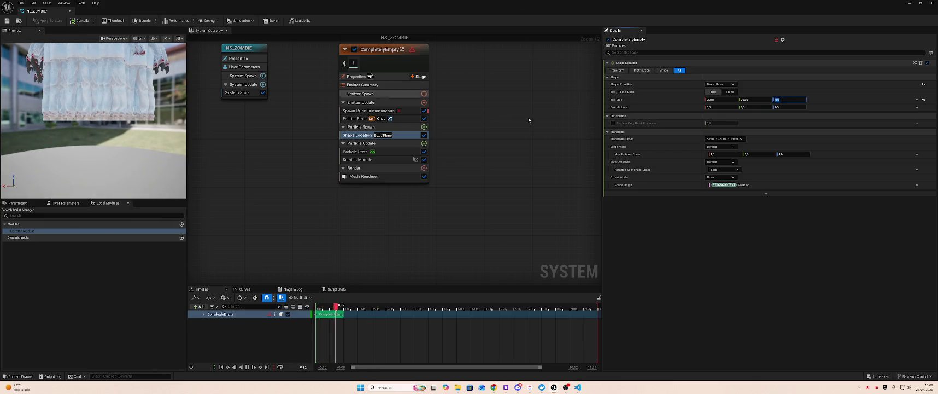
{"action": "key", "text": "shift+Tab"}
{"action": "key", "text": "shift+Tab"}
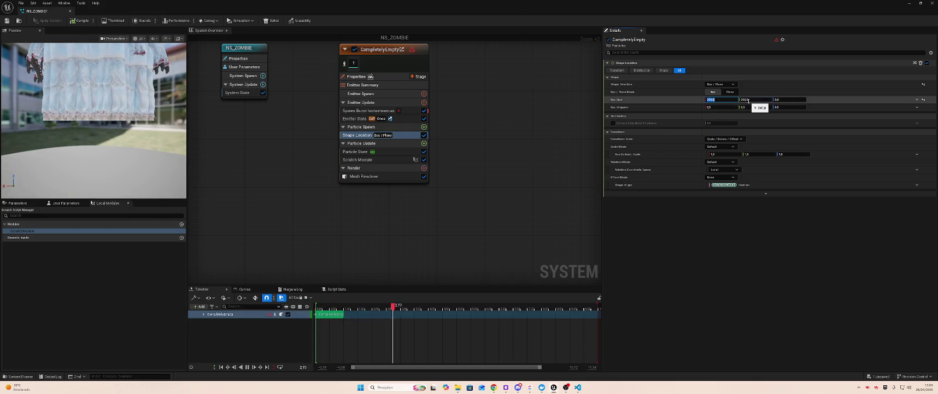
{"action": "type", "text": "1000"}
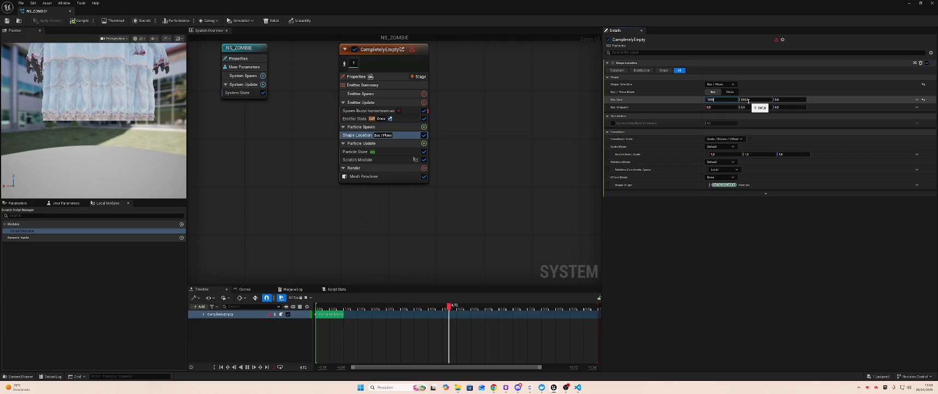
{"action": "key", "text": "Tab"}
Step: Attempt to save NS_ZOMBIE, dismiss the save-error dialogs, and close the system editor
{"action": "key", "text": "ctrl+s"}
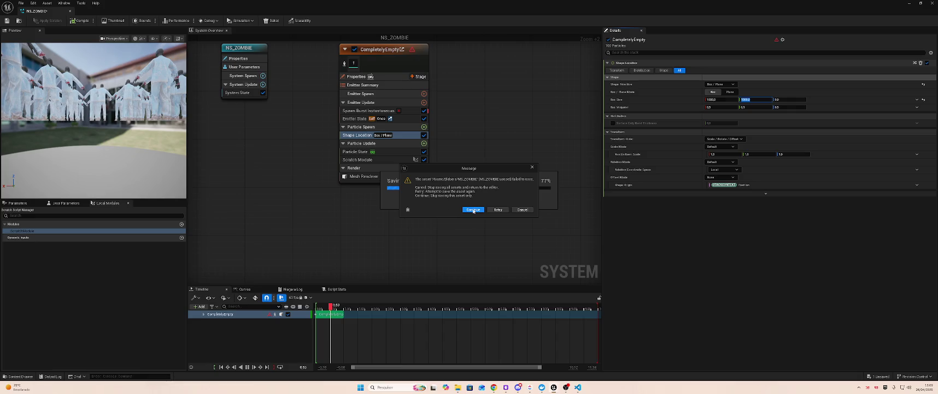
{"action": "left_click", "coordinate": [474, 210]}
{"action": "left_click", "coordinate": [497, 204]}
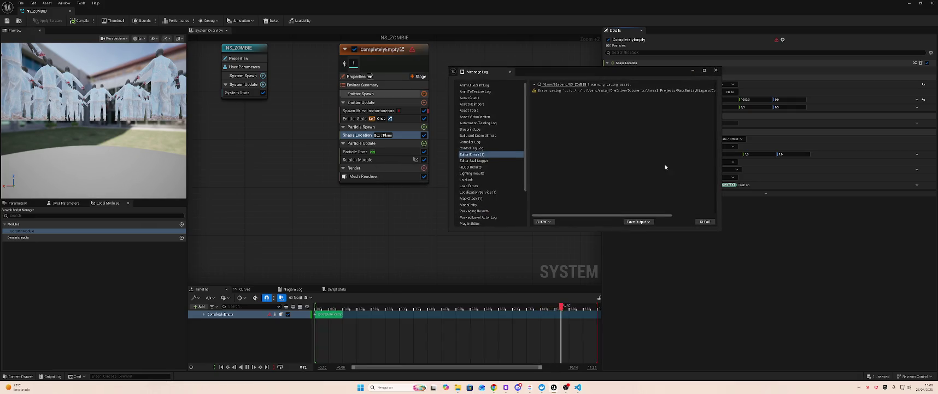
{"action": "left_click", "coordinate": [716, 70]}
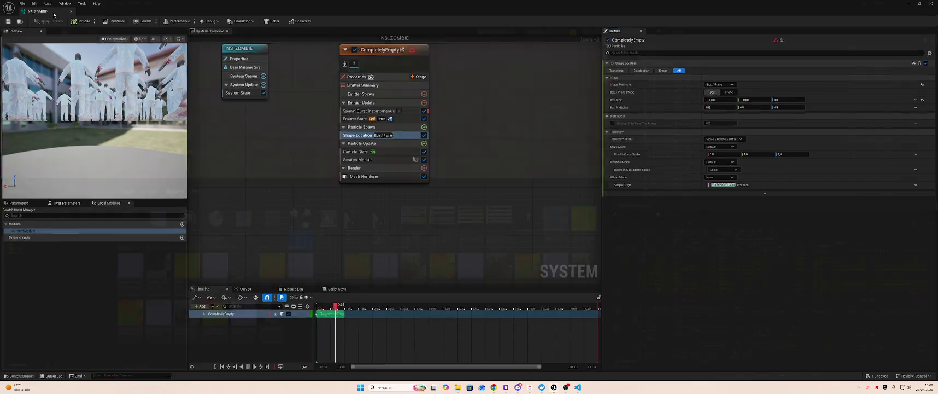
{"action": "left_click", "coordinate": [933, 3]}
Step: Orbit and fly around the level to inspect the smaller, tighter zombie cluster
{"action": "mouse_move", "coordinate": [231, 115]}
{"action": "left_mouse_down"}
{"action": "mouse_move", "coordinate": [367, 120]}
{"action": "mouse_move", "coordinate": [243, 124]}
{"action": "mouse_move", "coordinate": [222, 117]}
{"action": "mouse_move", "coordinate": [211, 99]}
{"action": "left_mouse_up"}
{"action": "left_click_drag", "start_coordinate": [373, 118], "coordinate": [342, 119]}
{"action": "mouse_move", "coordinate": [57, 164]}
{"action": "left_mouse_down"}
{"action": "mouse_move", "coordinate": [84, 146]}
{"action": "mouse_move", "coordinate": [135, 147]}
{"action": "left_mouse_up"}
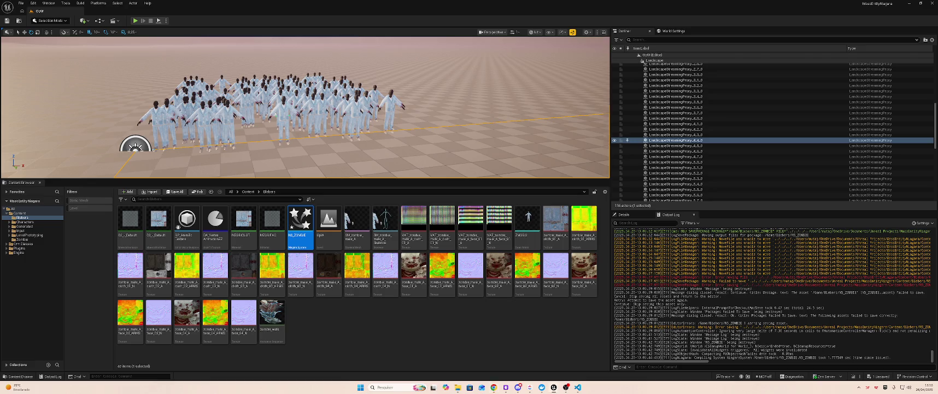
{"action": "key", "text": "w"}
{"action": "key", "text": "s"}
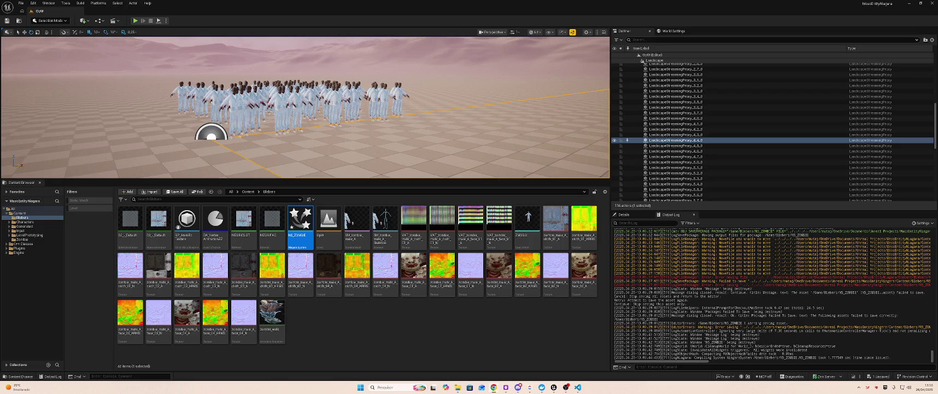
{"action": "key", "text": "alt+Tab"}
{"action": "key", "text": "Tab"}
{"action": "key", "text": "Tab"}
{"action": "key", "text": "Escape"}
{"action": "left_click", "coordinate": [375, 331]}
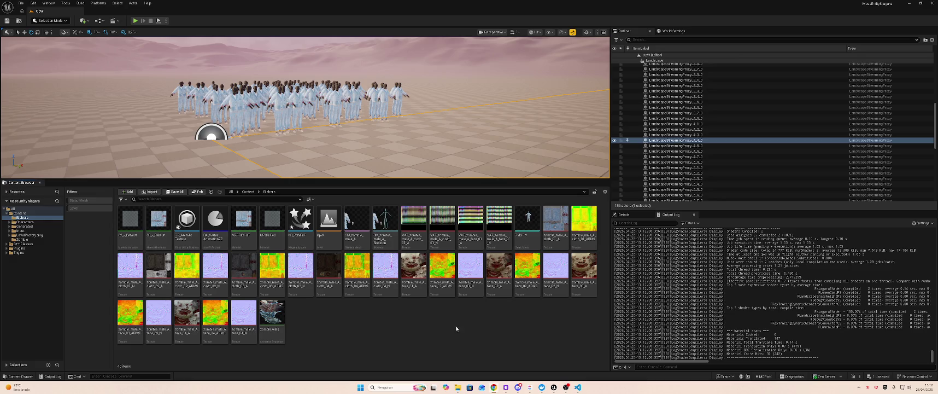
{"action": "mouse_move", "coordinate": [507, 387]}
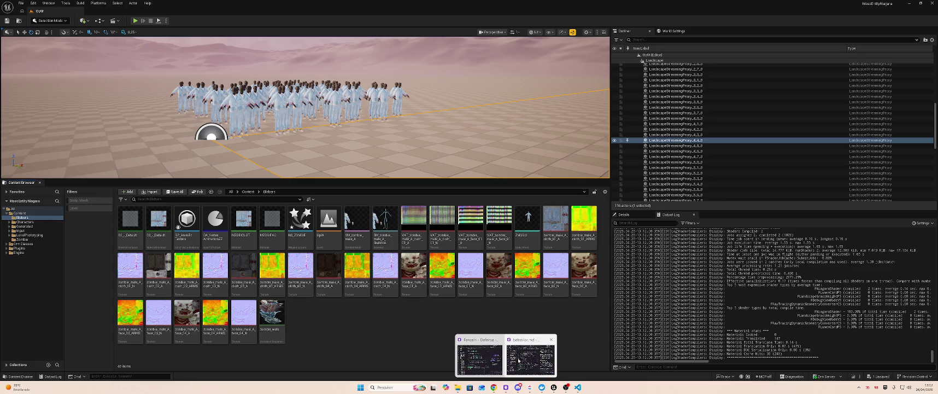
{"action": "left_click", "coordinate": [495, 360]}
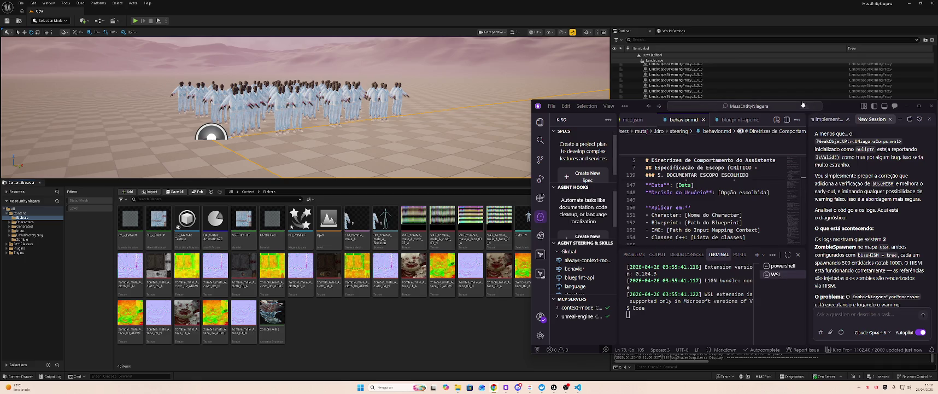
{"action": "left_click_drag", "start_coordinate": [838, 109], "coordinate": [809, 127]}
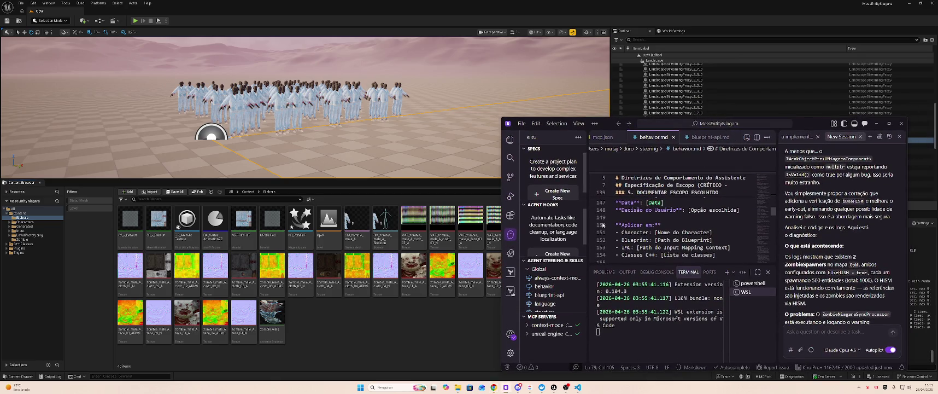
{"action": "left_click", "coordinate": [414, 181]}
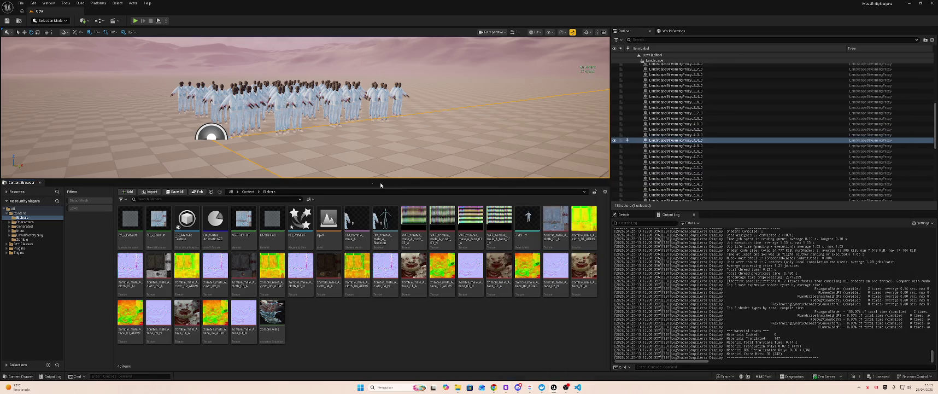
Step: Select NS_ZOMBIE and open the still-empty Zombie content folder
{"action": "left_click", "coordinate": [307, 224]}
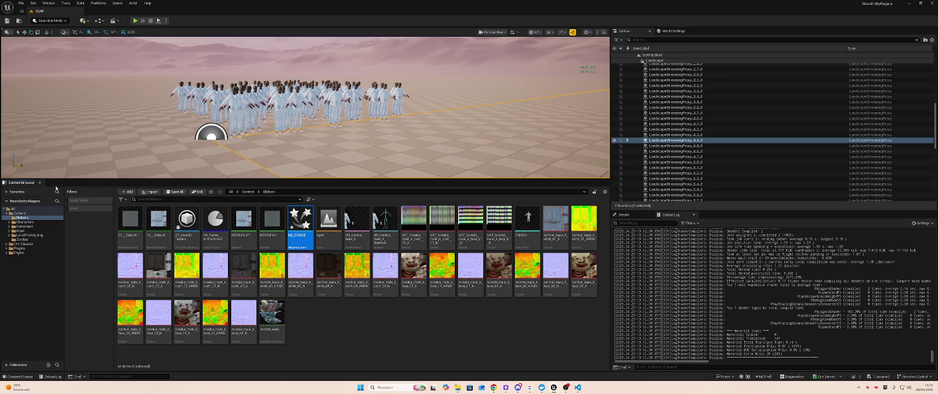
{"action": "left_click", "coordinate": [21, 239]}
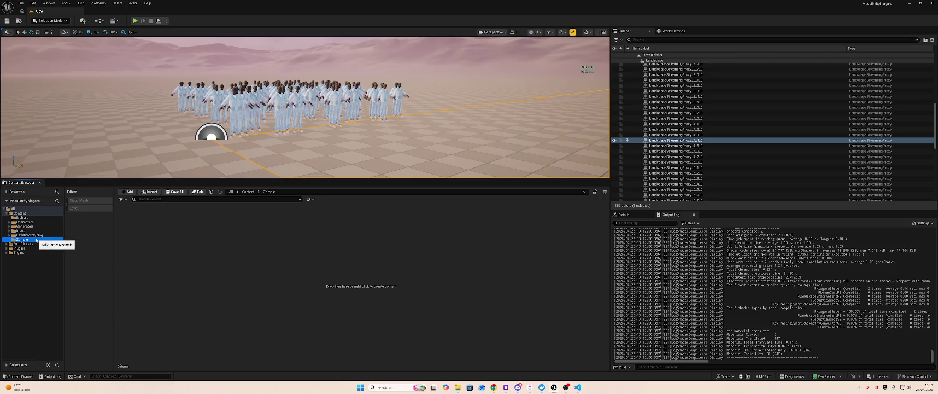
Step: Bring the Kiro behavior.md window forward from the taskbar previews
{"action": "mouse_move", "coordinate": [506, 387]}
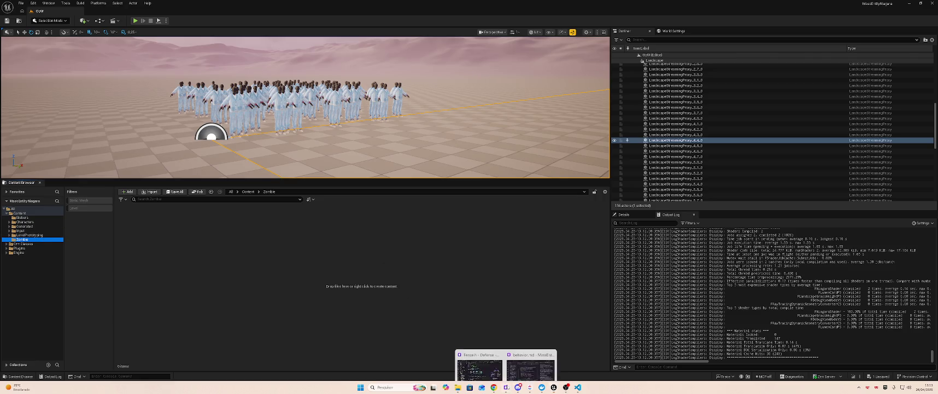
{"action": "mouse_move", "coordinate": [474, 355]}
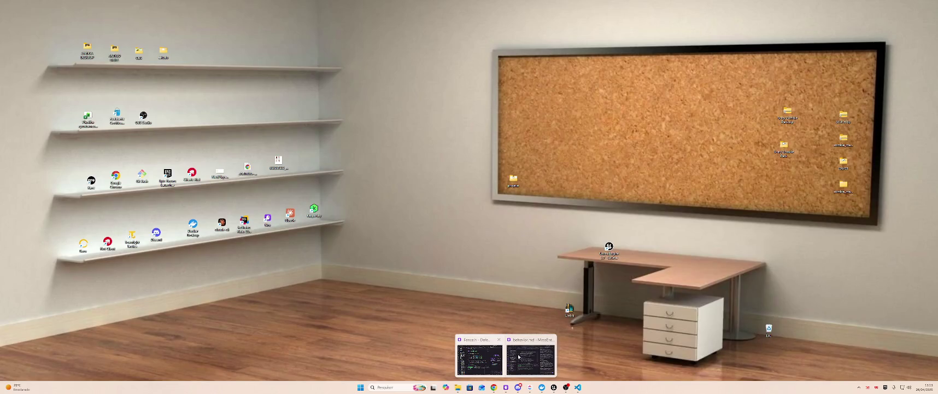
{"action": "left_click", "coordinate": [518, 357]}
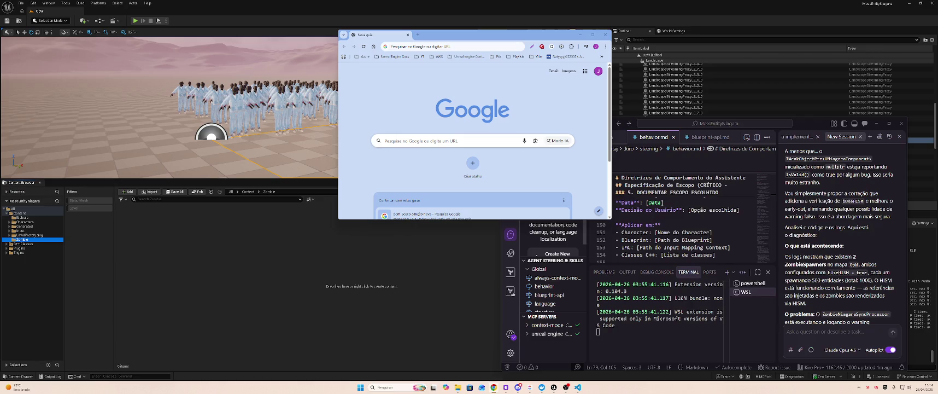
Step: Search Google for 'MassEntity' from the Chrome address bar
{"action": "left_click", "coordinate": [476, 45]}
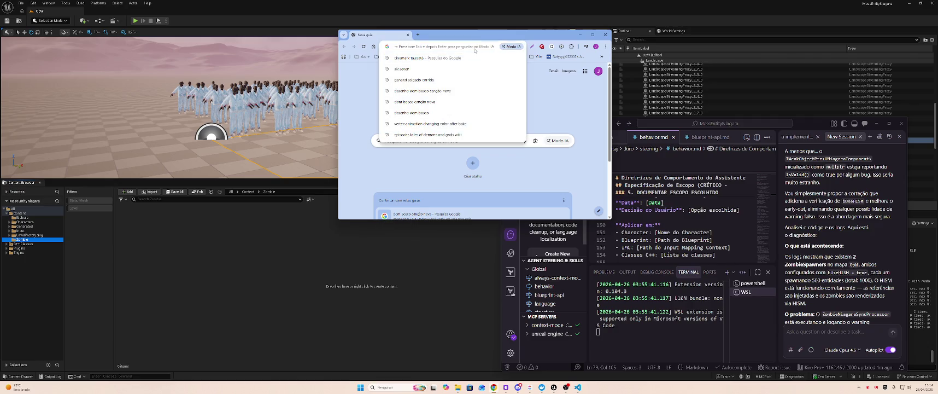
{"action": "type", "text": "u"}
{"action": "key", "text": "Escape"}
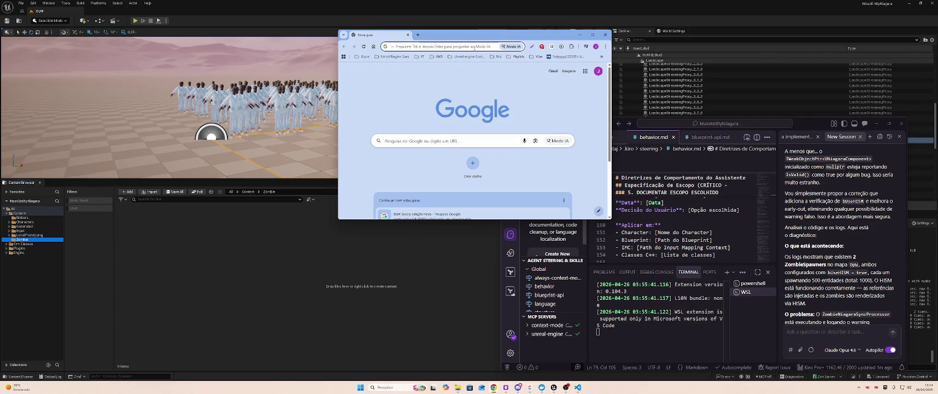
{"action": "type", "text": "MassEntity"}
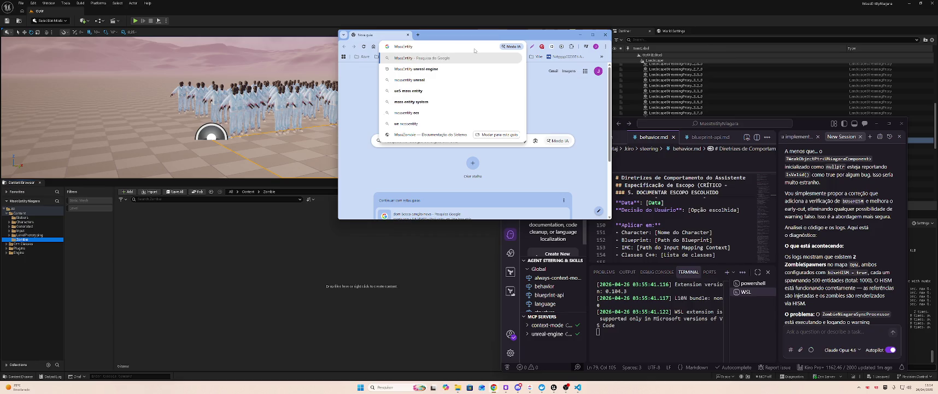
{"action": "key", "text": "Return"}
Step: Maximize the browser and go to ChatGPT by typing 'chat' in the address bar
{"action": "key", "text": "super+Up"}
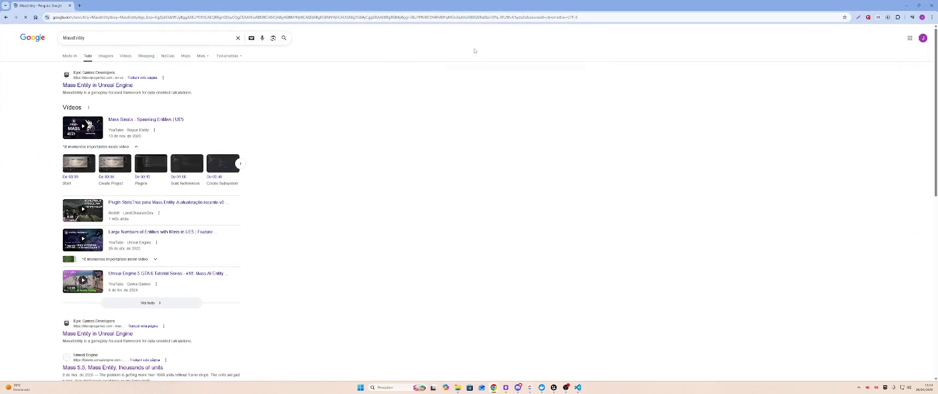
{"action": "key", "text": "ctrl+l"}
{"action": "type", "text": "chatgpt.com"}
{"action": "key", "text": "Return"}
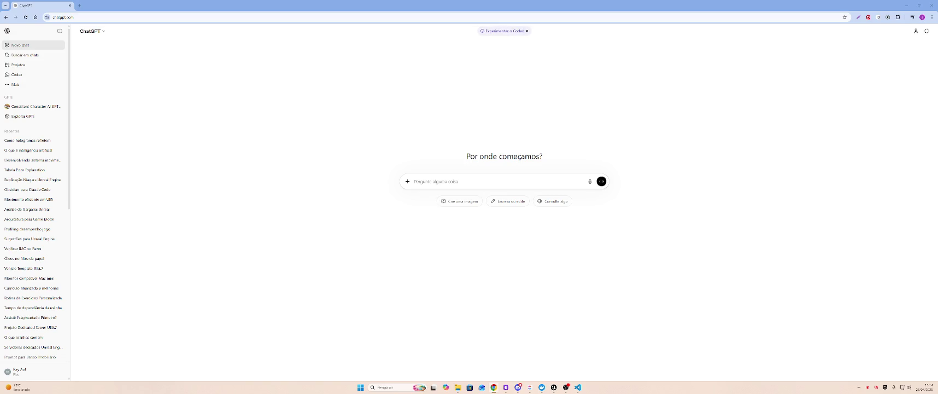
Step: Ask ChatGPT, in Portuguese, how MassEntity 5.7 controls hundreds of VAT meshes with Niagara, then enlarge the page
{"action": "left_click", "coordinate": [59, 31]}
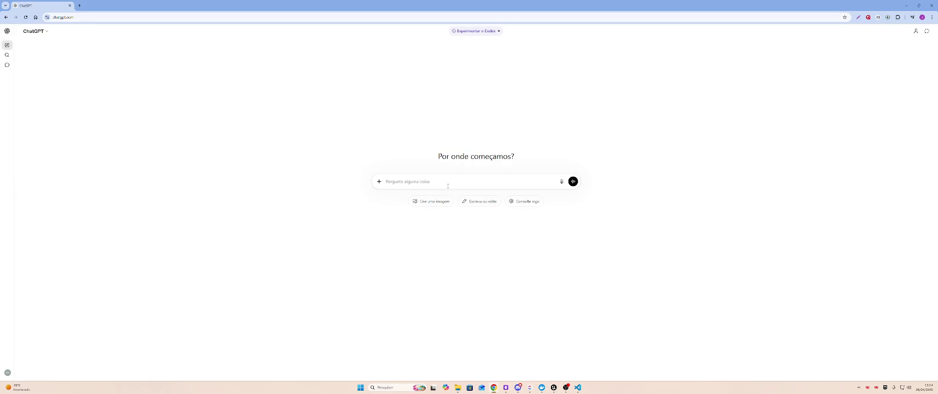
{"action": "type", "text": "Exp"}
{"action": "type", "text": "lique"}
{"action": "key", "text": "BackSpace"}
{"action": "key", "text": "BackSpace"}
{"action": "key", "text": "BackSpace"}
{"action": "type", "text": "A"}
{"action": "type", "text": " umcial em unreal engine"}
{"action": "type", "text": " Explique como func"}
{"action": "type", "text": "iona"}
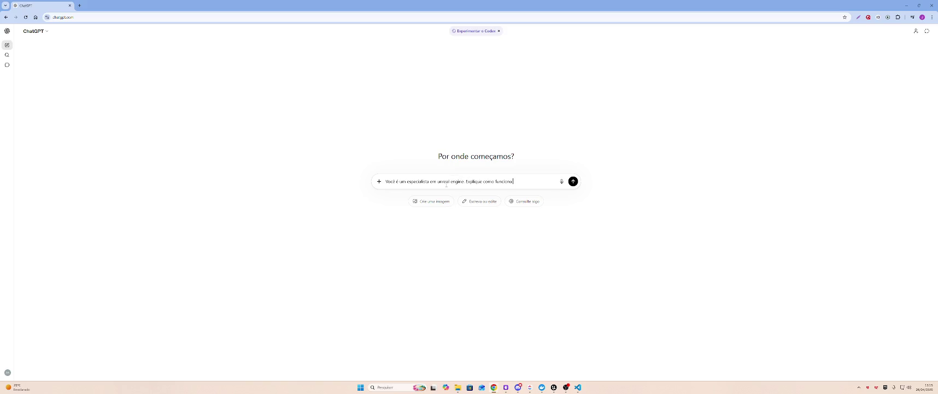
{"action": "type", "text": " o framork Mass"}
{"action": "type", "text": "Entity n"}
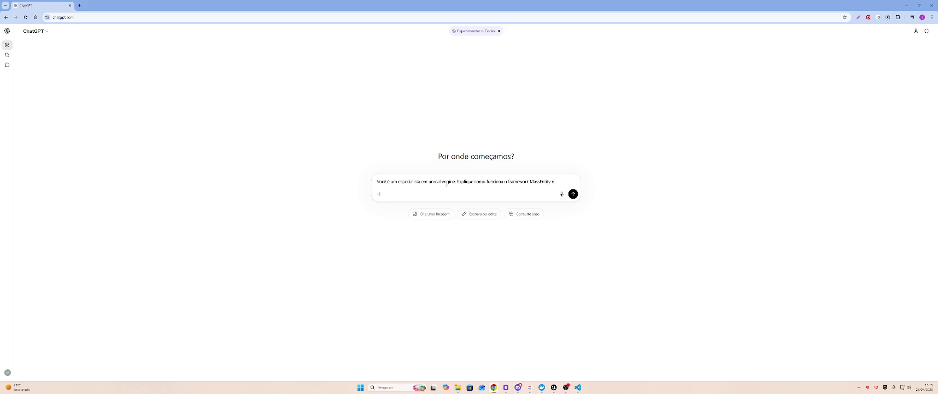
{"action": "type", "text": "ã"}
{"action": "type", "text": "5.7 e como pos"}
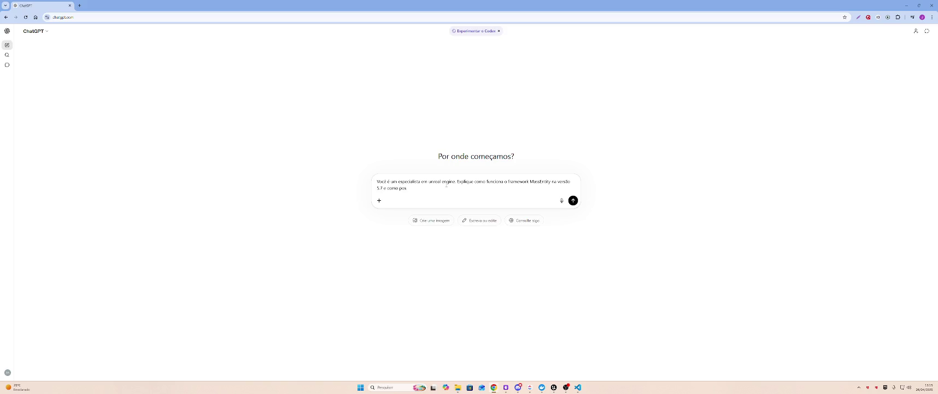
{"action": "type", "text": " controlar ce"}
{"action": "type", "text": "ntenas de m"}
{"action": "type", "text": "eshes usando"}
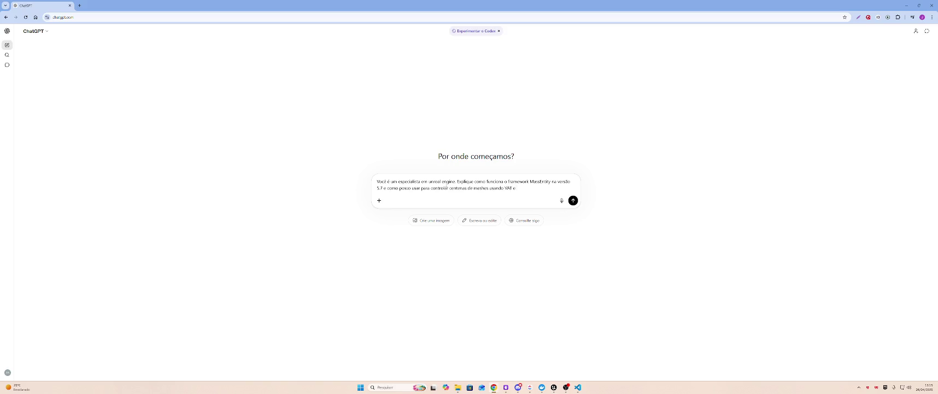
{"action": "type", "text": " VAT com Niagara Syste"}
{"action": "type", "text": "m"}
{"action": "key", "text": "Return"}
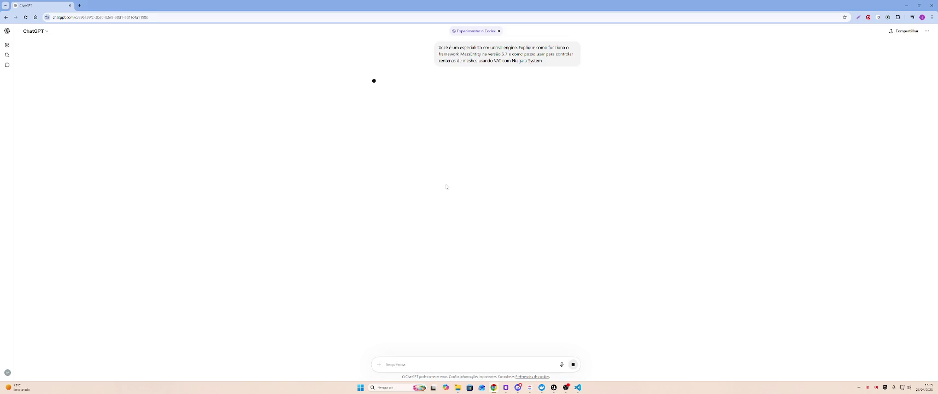
{"action": "key", "text": "ctrl+plus"}
{"action": "key", "text": "ctrl+plus"}
{"action": "key", "text": "ctrl+plus"}
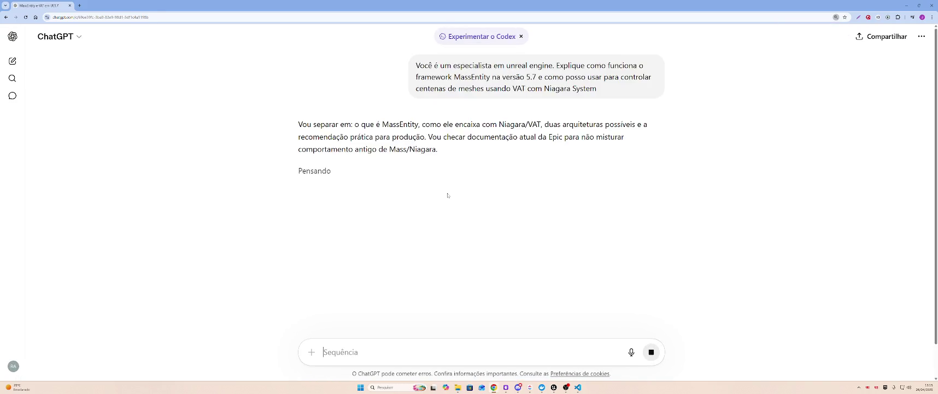
{"action": "key", "text": "ctrl+plus"}
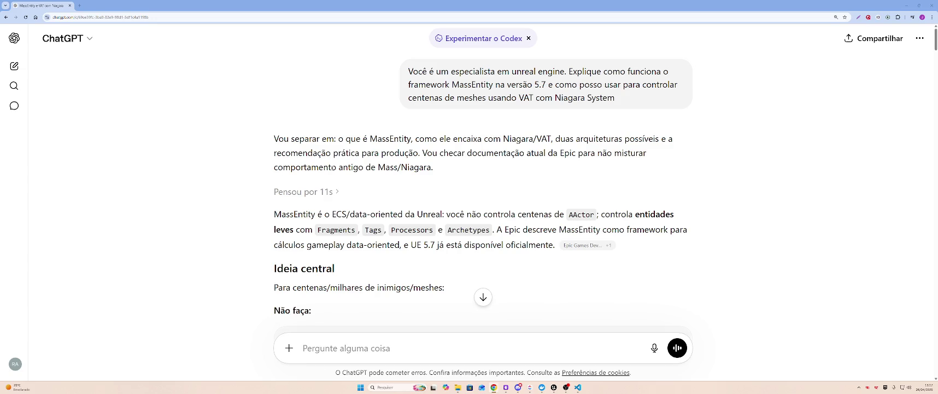
Step: Scroll down ChatGPT's MassEntity answer to its 'Não faça' warning list
{"action": "scroll", "coordinate": [342, 163], "scroll_direction": "down", "scroll_amount": 1}
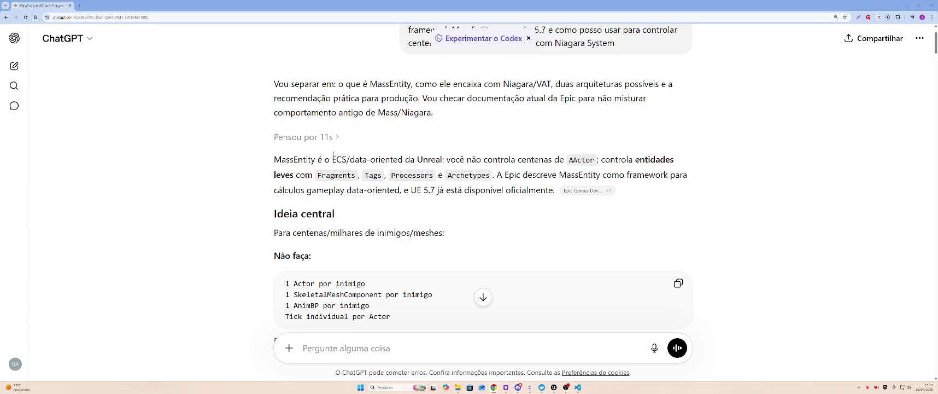
{"action": "mouse_move", "coordinate": [285, 160]}
{"action": "left_mouse_down"}
{"action": "mouse_move", "coordinate": [494, 167]}
{"action": "mouse_move", "coordinate": [674, 157]}
{"action": "left_mouse_up"}
{"action": "left_click", "coordinate": [675, 158]}
{"action": "mouse_move", "coordinate": [498, 159]}
{"action": "left_mouse_down"}
{"action": "mouse_move", "coordinate": [674, 160]}
{"action": "mouse_move", "coordinate": [313, 175]}
{"action": "mouse_move", "coordinate": [689, 179]}
{"action": "mouse_move", "coordinate": [279, 177]}
{"action": "mouse_move", "coordinate": [316, 190]}
{"action": "mouse_move", "coordinate": [559, 189]}
{"action": "left_mouse_up"}
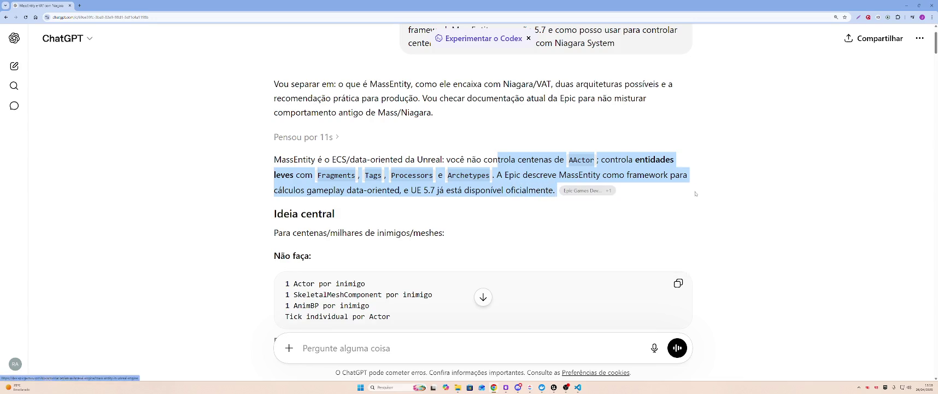
{"action": "left_click", "coordinate": [580, 191]}
{"action": "mouse_move", "coordinate": [577, 191]}
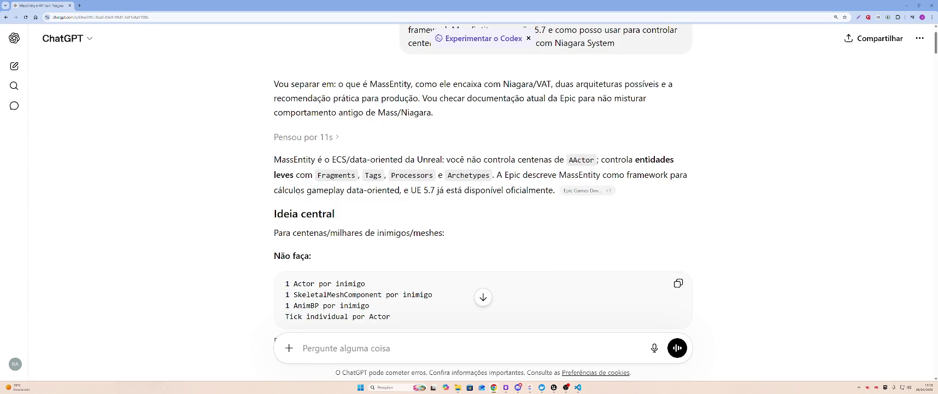
{"action": "scroll", "coordinate": [482, 179], "scroll_direction": "down", "scroll_amount": 1}
{"action": "left_click_drag", "start_coordinate": [274, 177], "coordinate": [479, 181]}
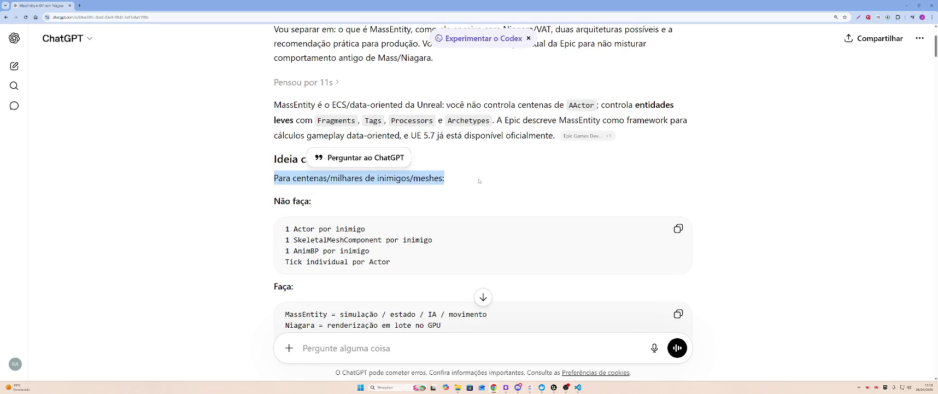
{"action": "left_click", "coordinate": [479, 181]}
{"action": "scroll", "coordinate": [479, 181], "scroll_direction": "up", "scroll_amount": 1}
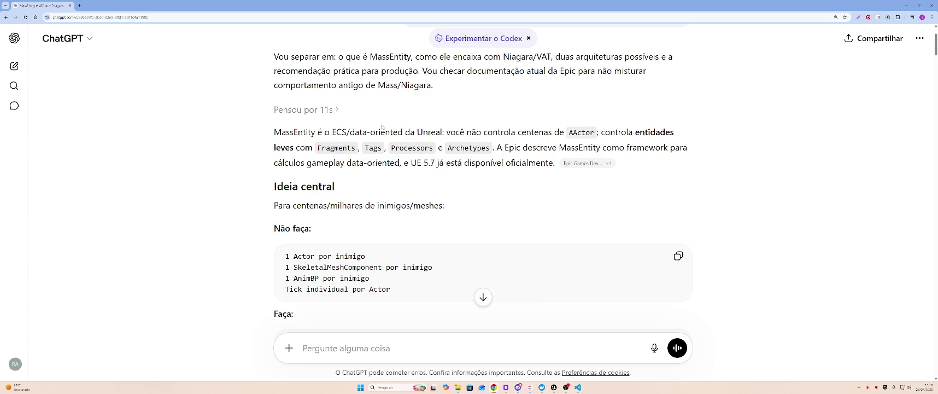
{"action": "scroll", "coordinate": [382, 126], "scroll_direction": "down", "scroll_amount": 1}
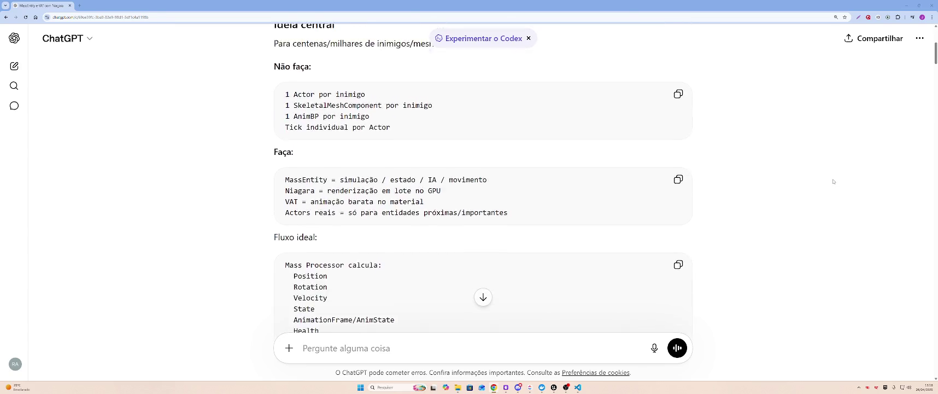
{"action": "scroll", "coordinate": [834, 181], "scroll_direction": "up", "scroll_amount": 1}
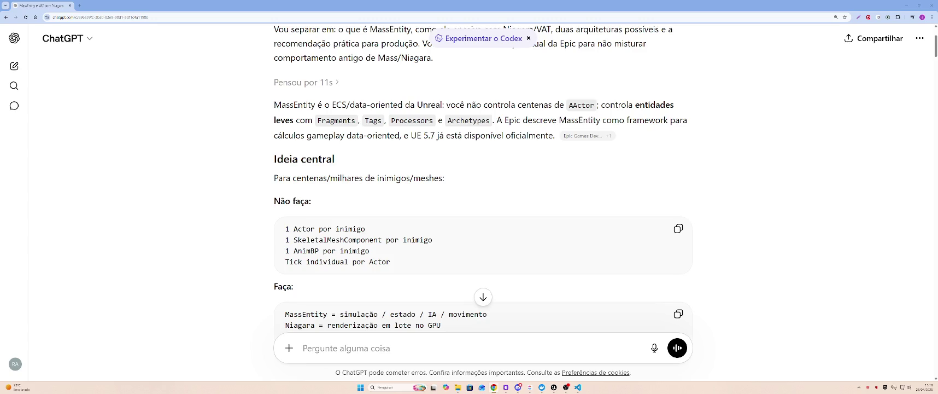
{"action": "scroll", "coordinate": [512, 114], "scroll_direction": "down", "scroll_amount": 1}
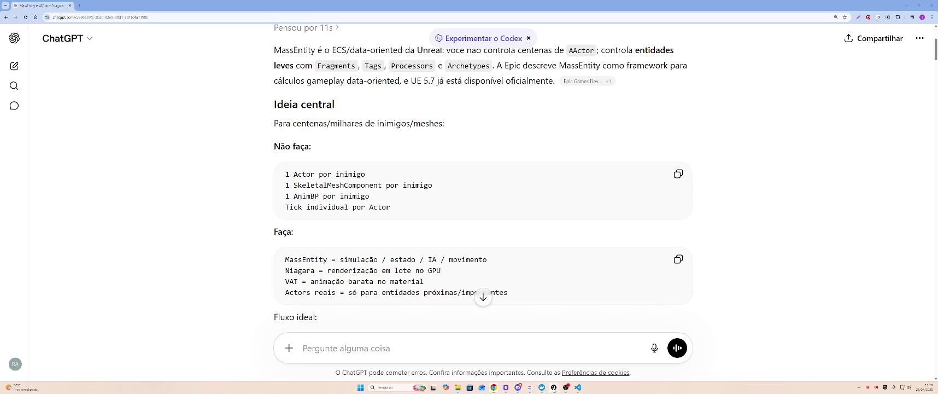
Step: View the Epic Games Launcher's Biblioteca, then close the launcher and the ChatGPT browser window
{"action": "mouse_move", "coordinate": [553, 387]}
{"action": "mouse_move", "coordinate": [567, 359]}
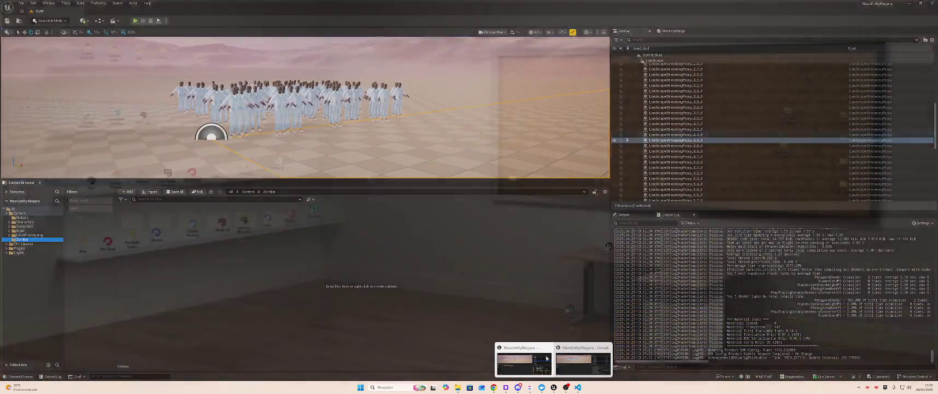
{"action": "mouse_move", "coordinate": [528, 359]}
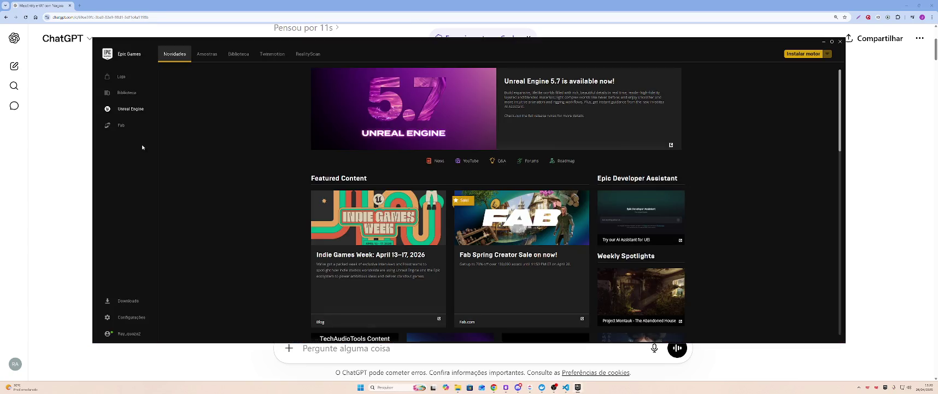
{"action": "left_click", "coordinate": [243, 55]}
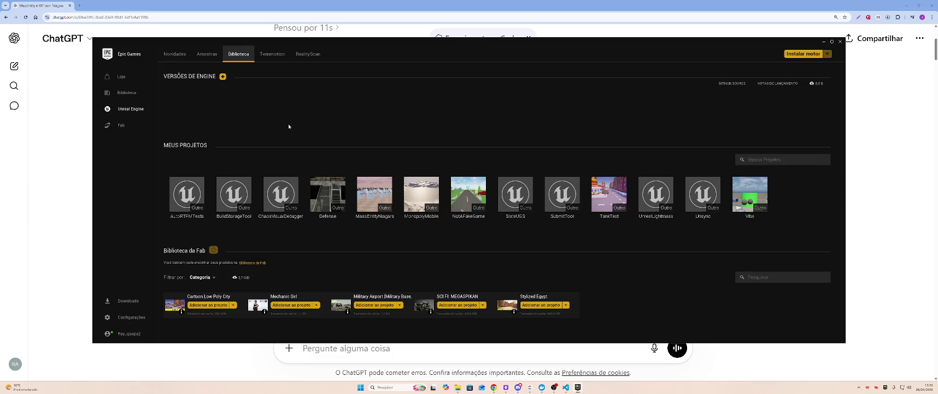
{"action": "left_click", "coordinate": [841, 42]}
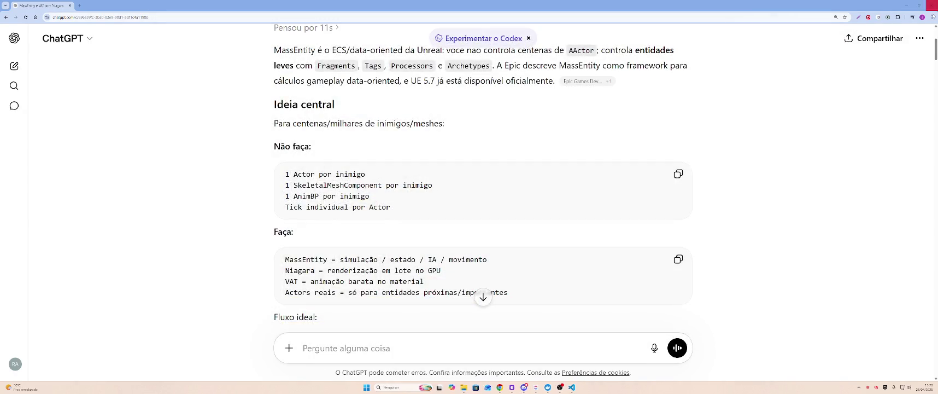
{"action": "left_click", "coordinate": [932, 5]}
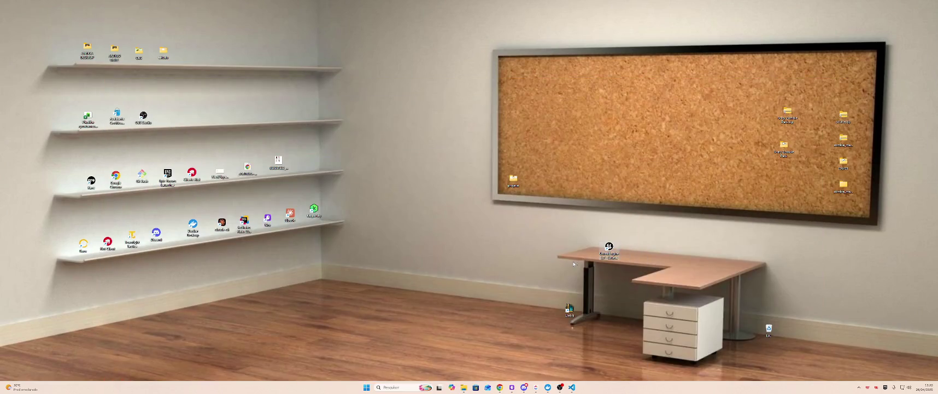
Step: Launch Unreal Engine from the desktop and read ChatGPT's MassEntity plus Niagara/VAT recommendation
{"action": "double_click", "coordinate": [599, 246]}
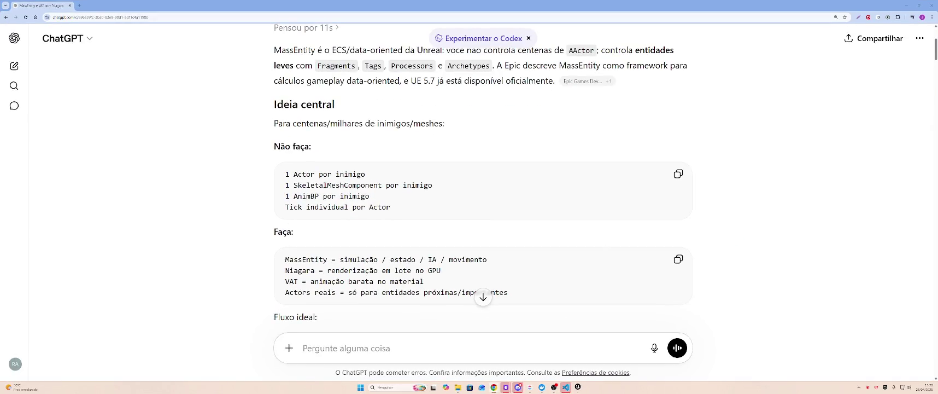
{"action": "scroll", "coordinate": [761, 123], "scroll_direction": "down", "scroll_amount": 4}
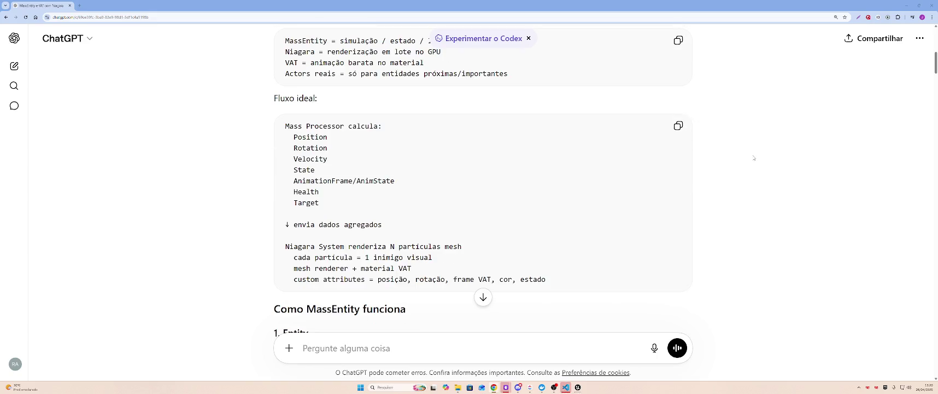
{"action": "scroll", "coordinate": [754, 158], "scroll_direction": "up", "scroll_amount": 7}
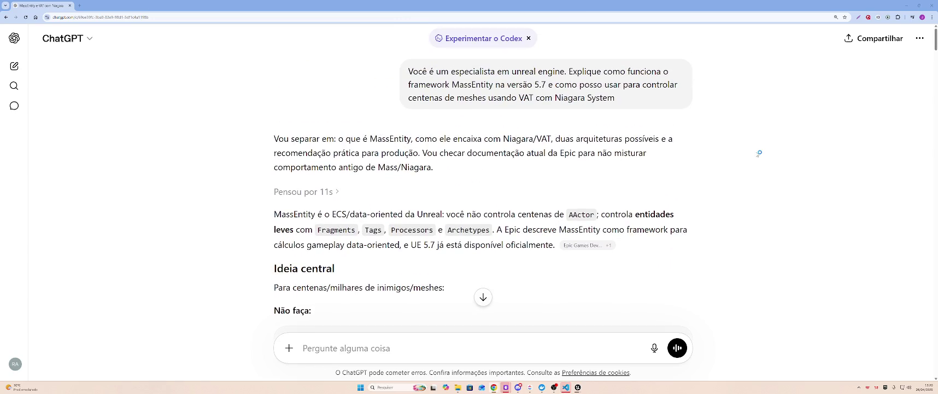
{"action": "scroll", "coordinate": [755, 151], "scroll_direction": "down", "scroll_amount": 1}
{"action": "scroll", "coordinate": [750, 142], "scroll_direction": "down", "scroll_amount": 2}
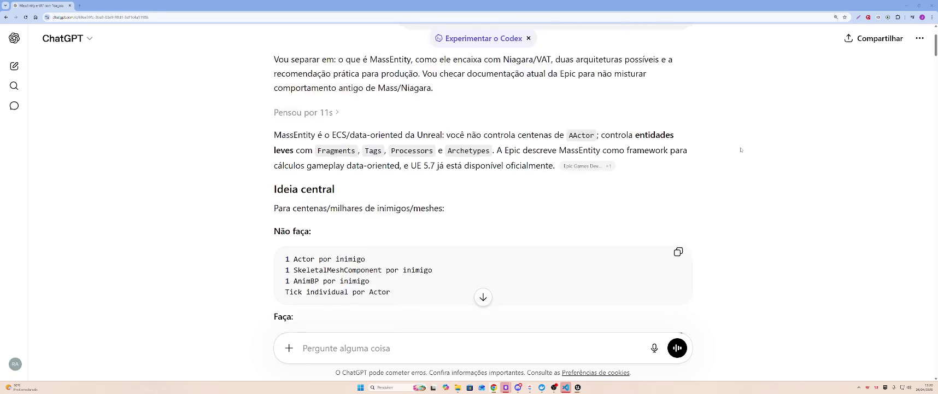
{"action": "scroll", "coordinate": [737, 157], "scroll_direction": "down", "scroll_amount": 3}
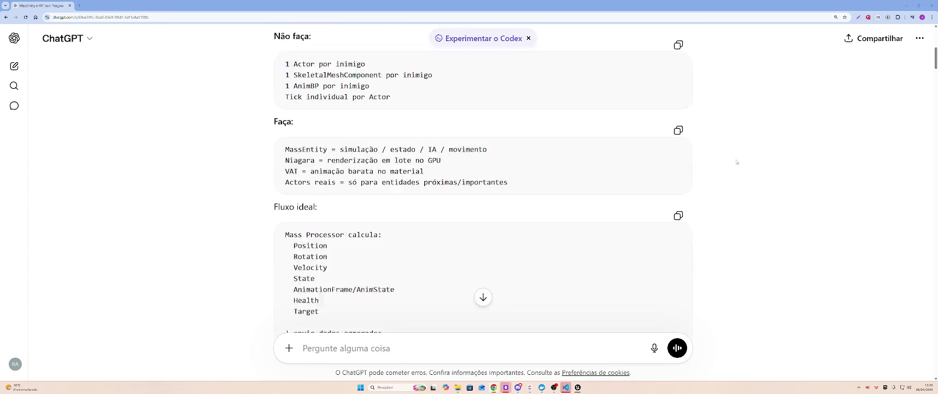
{"action": "mouse_move", "coordinate": [285, 96]}
{"action": "left_mouse_down"}
{"action": "mouse_move", "coordinate": [487, 96]}
{"action": "mouse_move", "coordinate": [336, 107]}
{"action": "mouse_move", "coordinate": [452, 109]}
{"action": "mouse_move", "coordinate": [307, 117]}
{"action": "mouse_move", "coordinate": [298, 128]}
{"action": "mouse_move", "coordinate": [520, 139]}
{"action": "left_mouse_up"}
{"action": "left_click", "coordinate": [525, 139]}
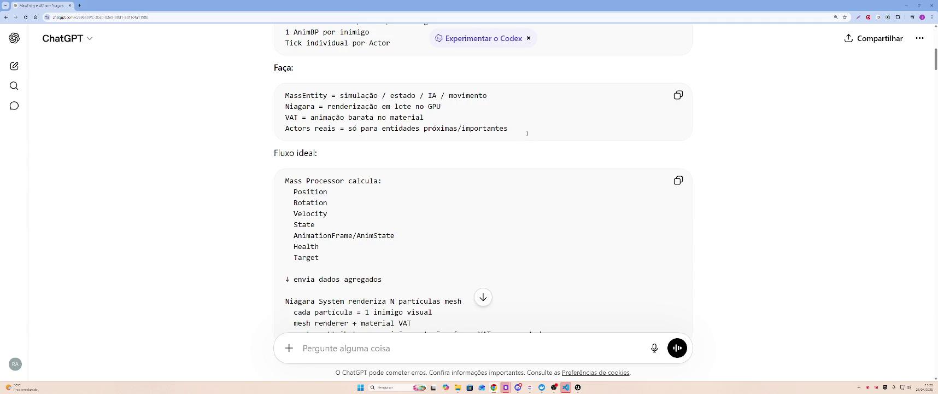
Step: Switch to the Unreal Engine project browser from the taskbar
{"action": "left_click", "coordinate": [566, 387]}
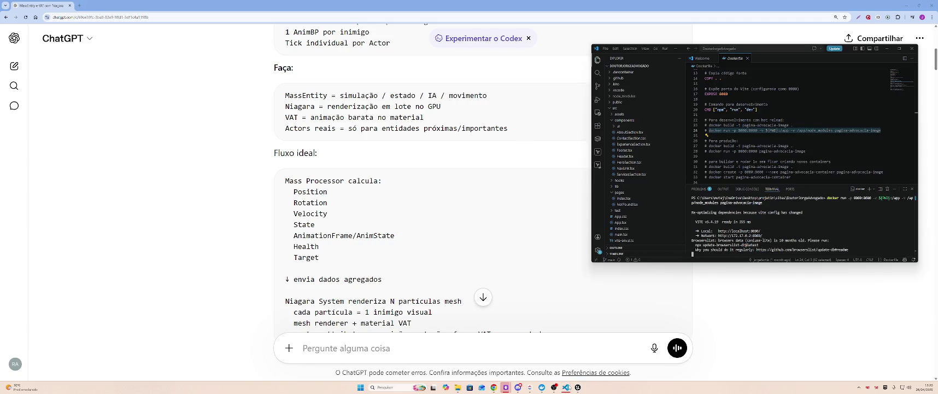
{"action": "left_click", "coordinate": [566, 386]}
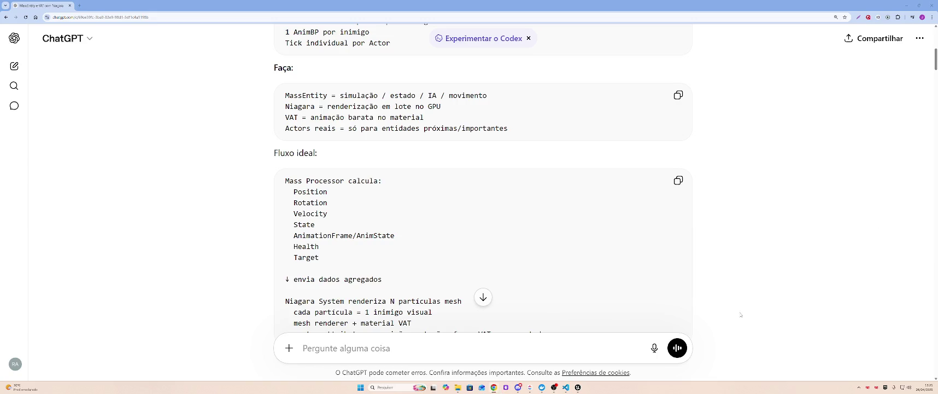
{"action": "left_click", "coordinate": [577, 385]}
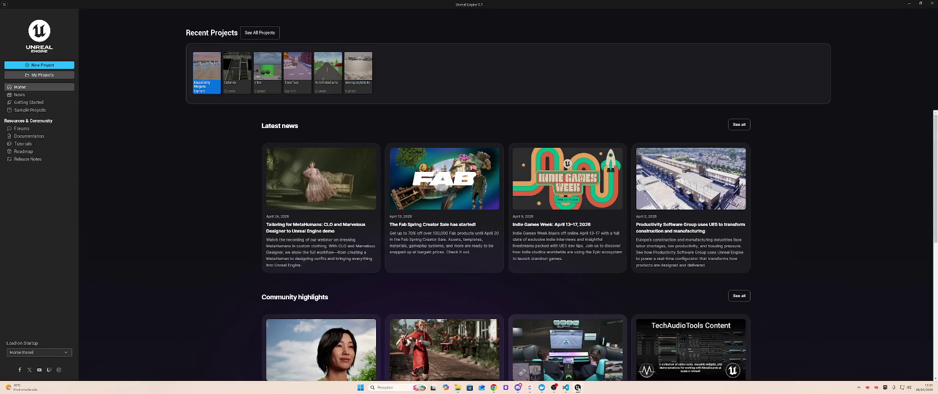
Step: Start a new project and name it 'MTese'
{"action": "left_click", "coordinate": [50, 64]}
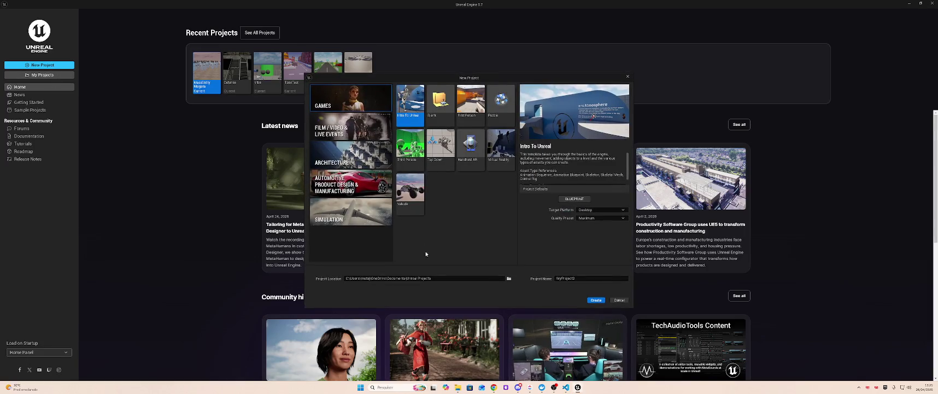
{"action": "left_click", "coordinate": [590, 278]}
{"action": "key", "text": "ctrl+a"}
{"action": "type", "text": "M"}
{"action": "type", "text": "Tes"}
{"action": "type", "text": "e"}
Step: Create it as a Desktop C++ Third Person project, then bring up the MassEntityNiagara folder
{"action": "left_click", "coordinate": [604, 210]}
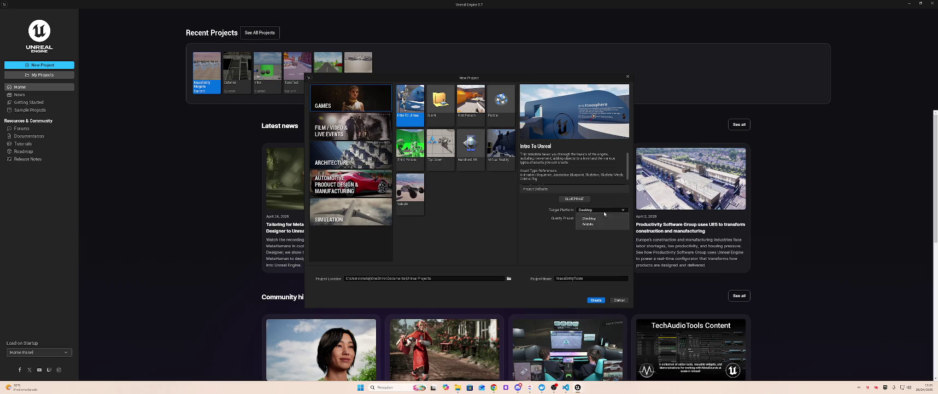
{"action": "left_click", "coordinate": [590, 218]}
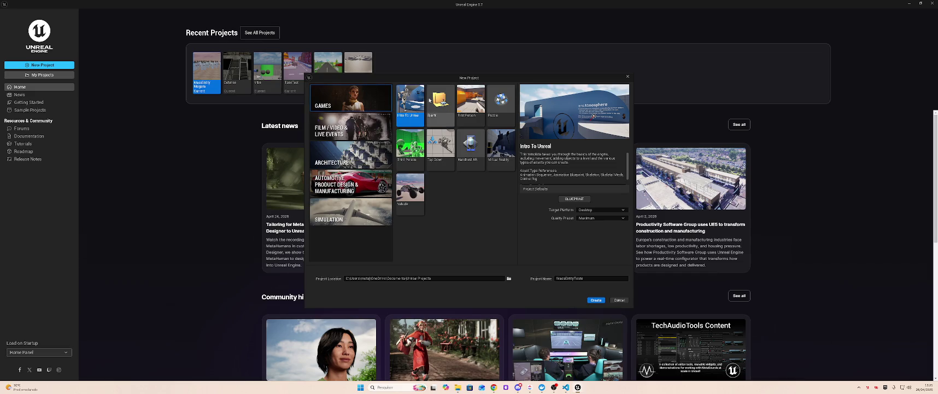
{"action": "left_click", "coordinate": [447, 99]}
{"action": "left_click", "coordinate": [470, 101]}
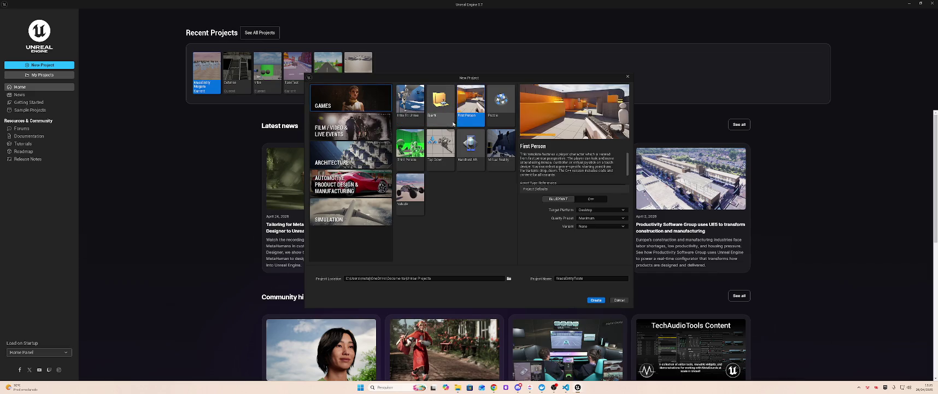
{"action": "left_click", "coordinate": [410, 143]}
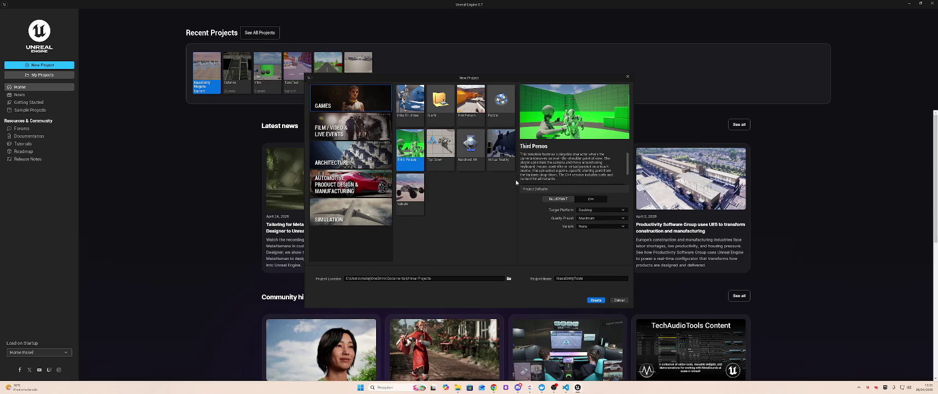
{"action": "left_click", "coordinate": [591, 199]}
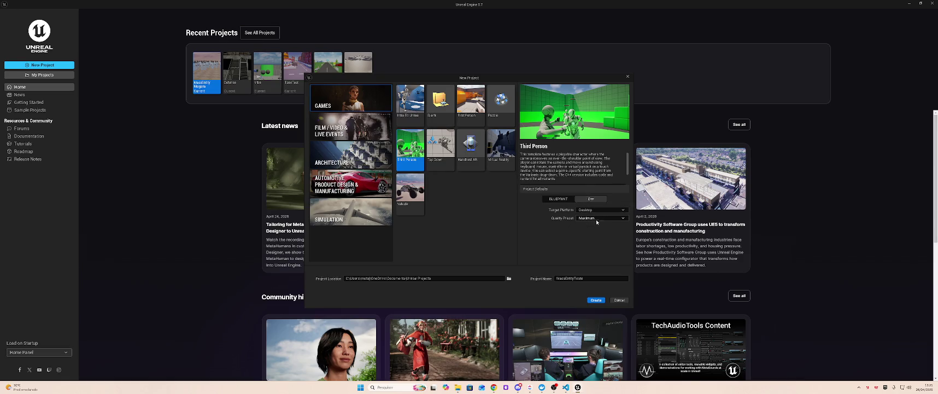
{"action": "left_click", "coordinate": [592, 300]}
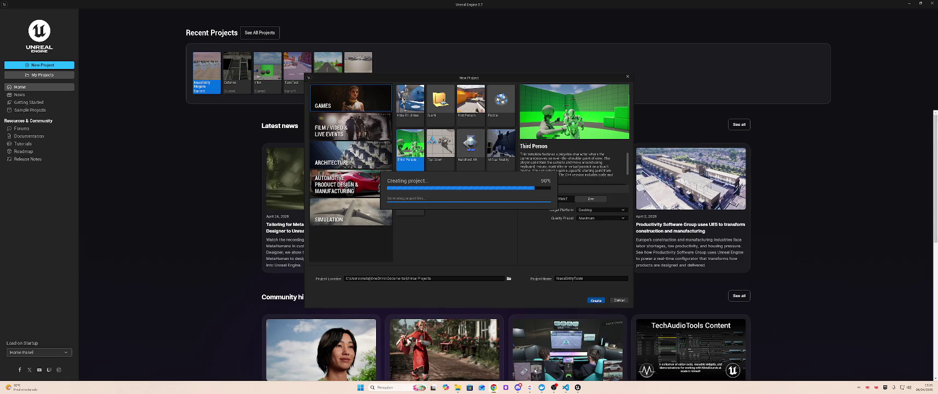
{"action": "left_click", "coordinate": [458, 388]}
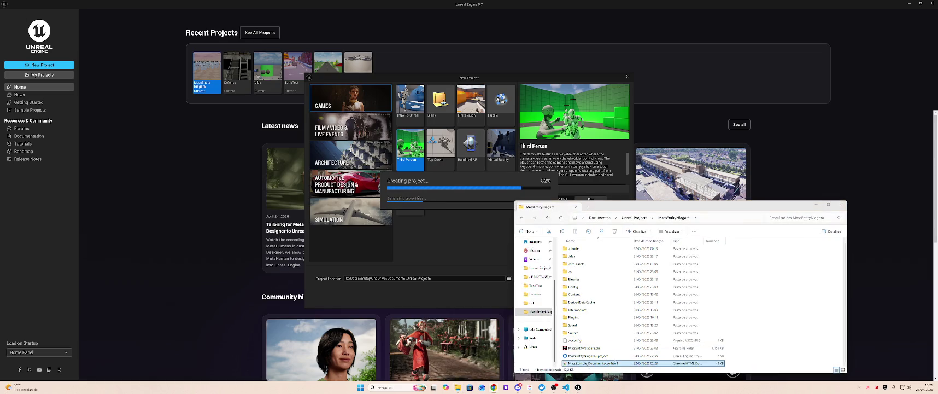
Step: Open MassZombie_Documentacao.html from the MassEntityNiagara folder in Chrome
{"action": "key", "text": "Return"}
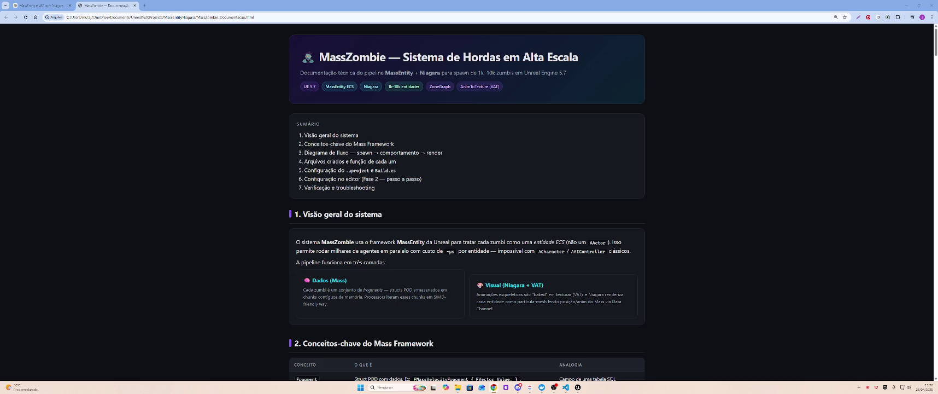
Step: Scroll past sections 1 and 2 to the AZombieSpawner spawn flow diagram in section 3
{"action": "scroll", "coordinate": [424, 232], "scroll_direction": "down", "scroll_amount": 5}
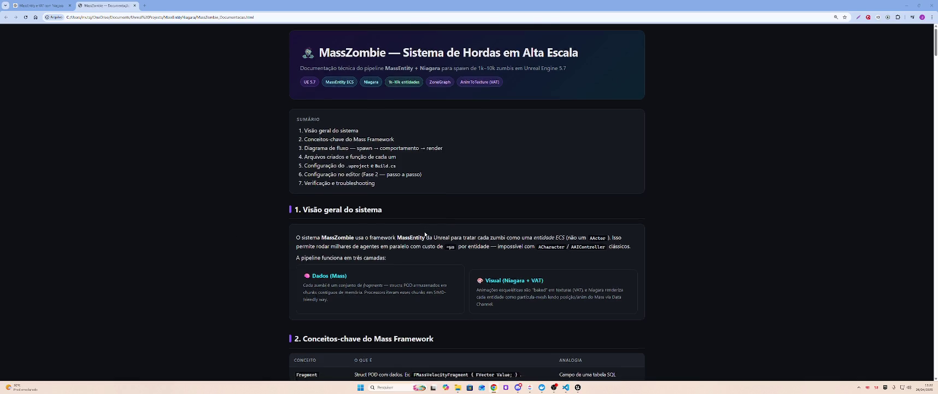
{"action": "scroll", "coordinate": [408, 219], "scroll_direction": "down", "scroll_amount": 4}
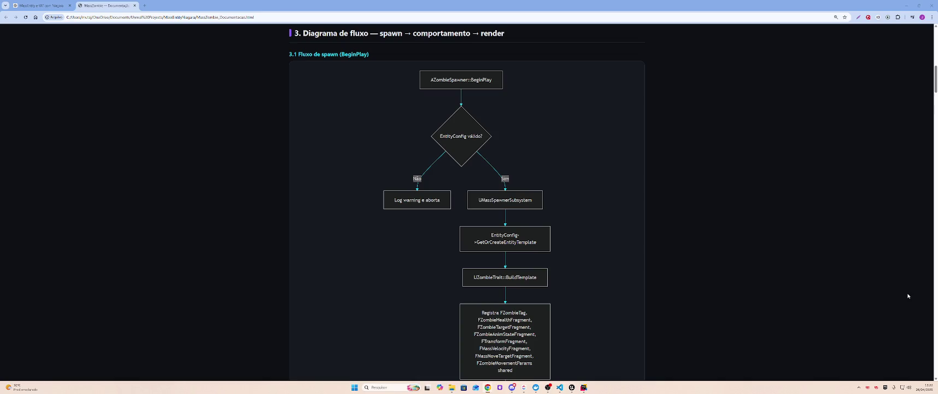
Step: Scroll through the section 3.1–3.3 diagrams down to section 4's zombie fragment files
{"action": "scroll", "coordinate": [777, 242], "scroll_direction": "down", "scroll_amount": 10}
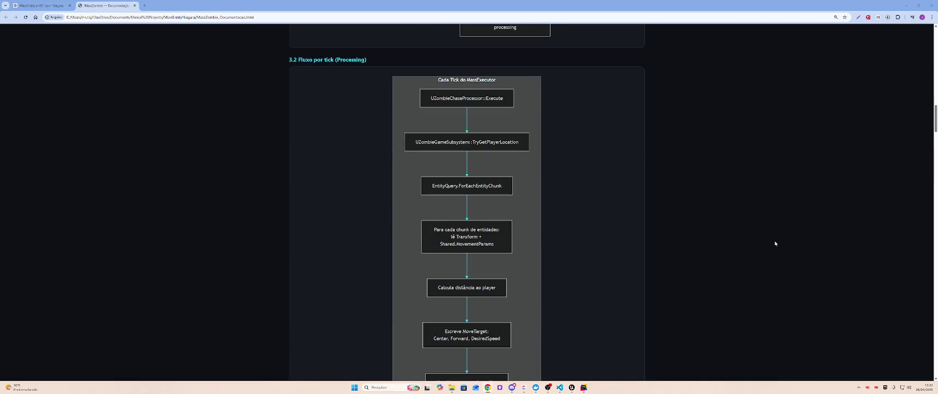
{"action": "scroll", "coordinate": [775, 243], "scroll_direction": "down", "scroll_amount": 5}
{"action": "scroll", "coordinate": [775, 243], "scroll_direction": "down", "scroll_amount": 4}
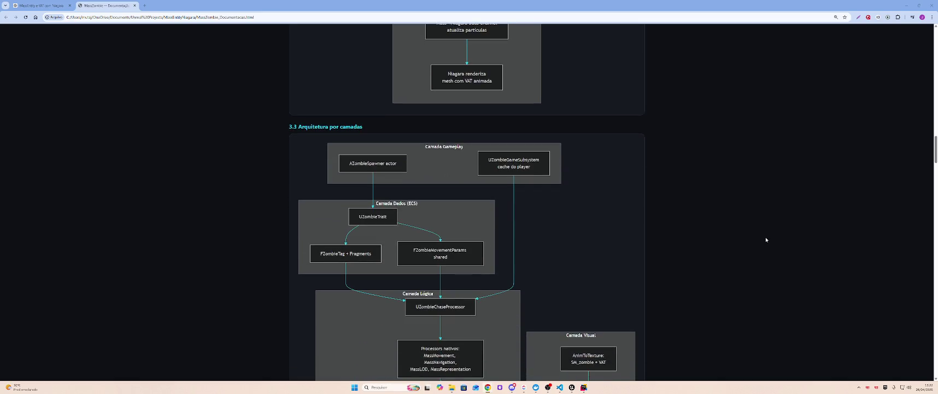
{"action": "scroll", "coordinate": [766, 240], "scroll_direction": "down", "scroll_amount": 2}
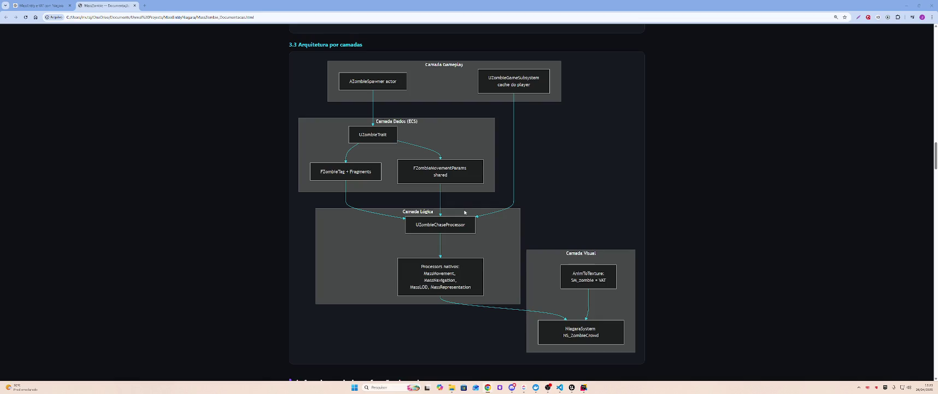
{"action": "scroll", "coordinate": [467, 218], "scroll_direction": "up", "scroll_amount": 15}
{"action": "scroll", "coordinate": [460, 200], "scroll_direction": "up", "scroll_amount": 1}
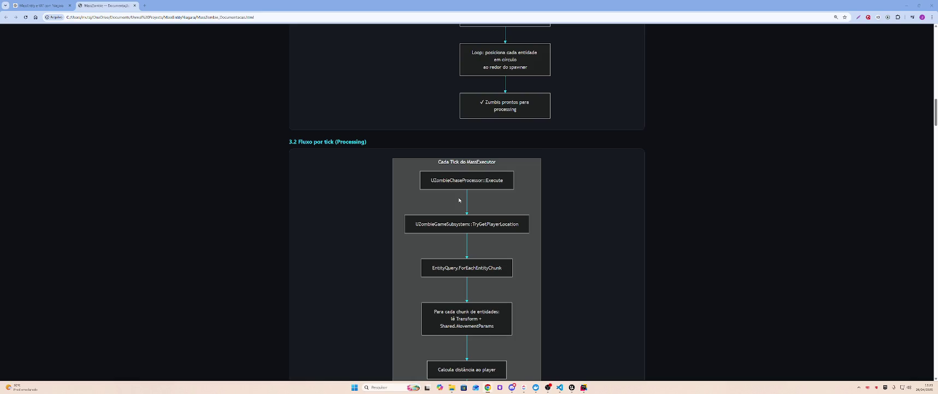
{"action": "scroll", "coordinate": [459, 200], "scroll_direction": "up", "scroll_amount": 4}
{"action": "scroll", "coordinate": [459, 200], "scroll_direction": "down", "scroll_amount": 4}
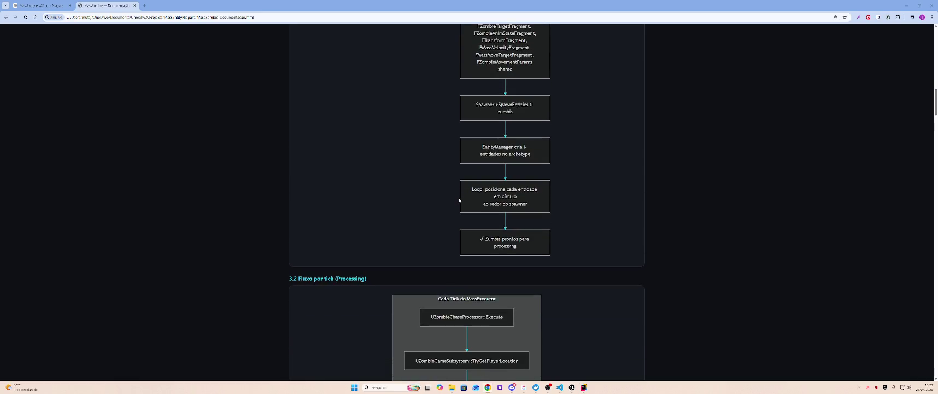
{"action": "scroll", "coordinate": [458, 200], "scroll_direction": "down", "scroll_amount": 1}
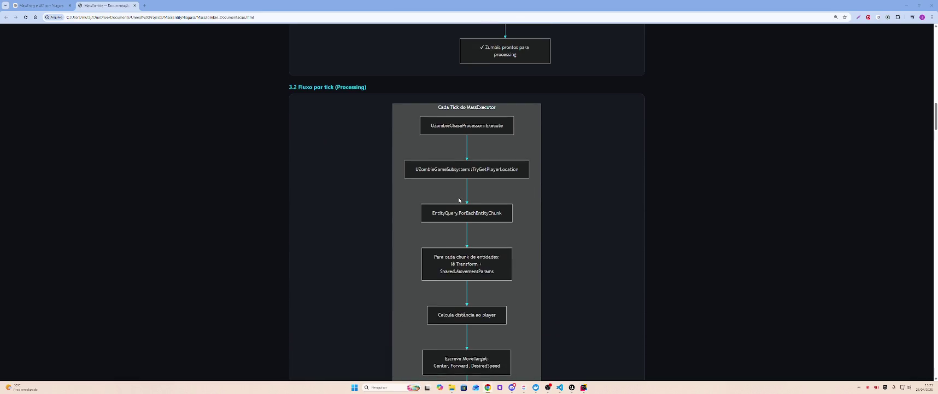
{"action": "scroll", "coordinate": [459, 200], "scroll_direction": "up", "scroll_amount": 10}
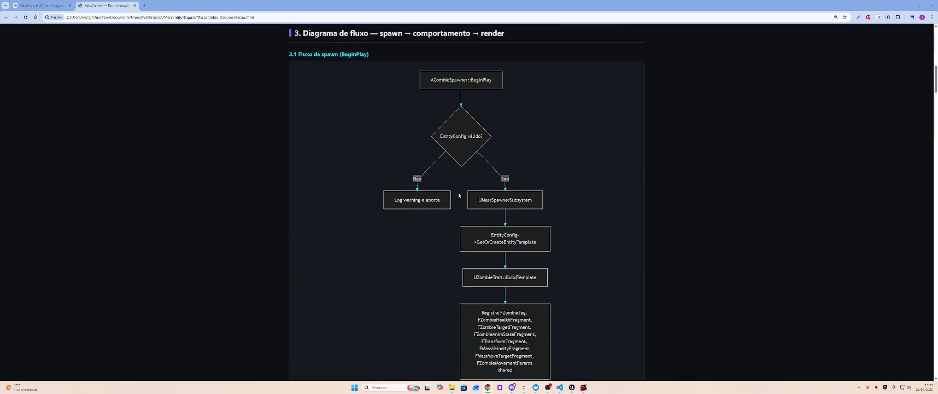
{"action": "scroll", "coordinate": [464, 186], "scroll_direction": "down", "scroll_amount": 15}
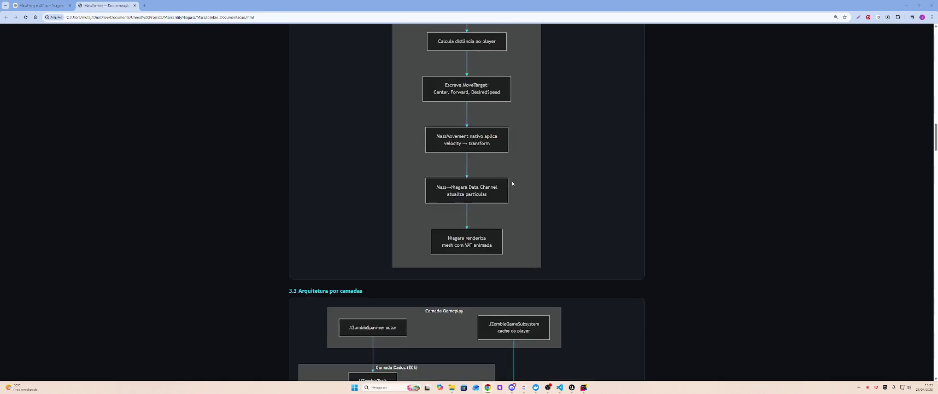
{"action": "scroll", "coordinate": [507, 167], "scroll_direction": "down", "scroll_amount": 5}
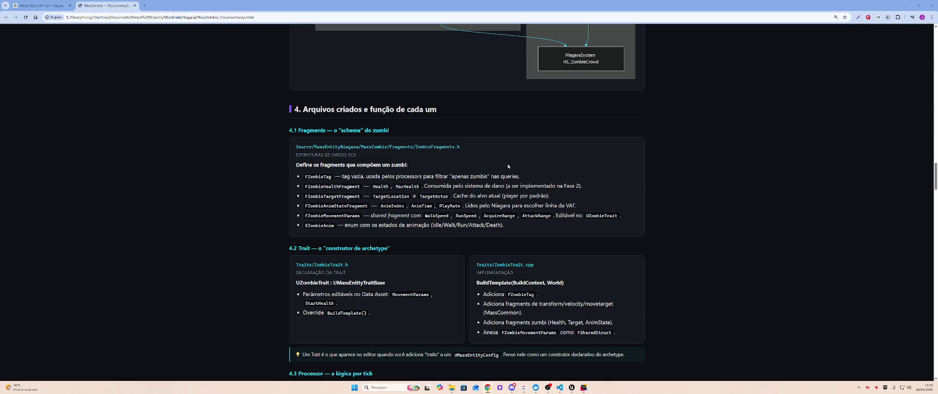
Step: Scroll through sections 4.3–4.5 on UZombieChaseProcessor, AZombieSpawner and UZombieGameSubsystem
{"action": "scroll", "coordinate": [509, 166], "scroll_direction": "down", "scroll_amount": 3}
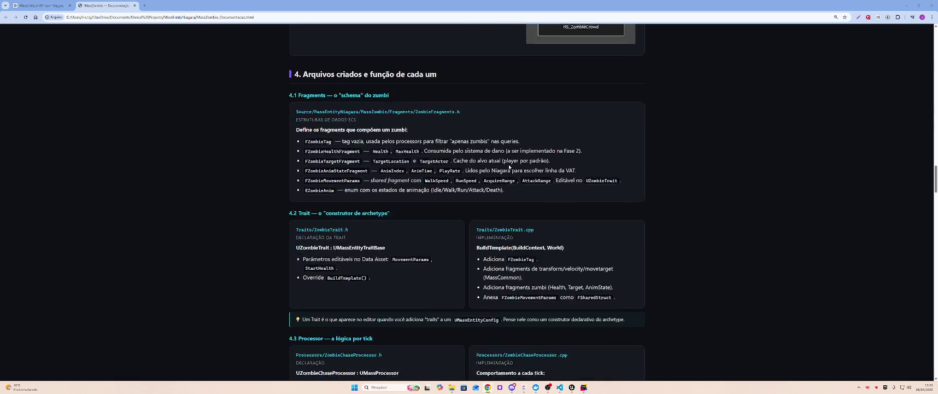
{"action": "scroll", "coordinate": [508, 164], "scroll_direction": "down", "scroll_amount": 4}
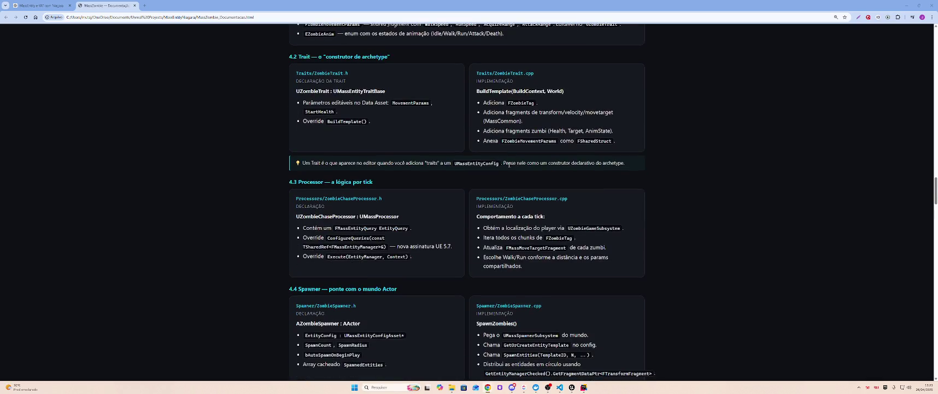
{"action": "scroll", "coordinate": [509, 164], "scroll_direction": "down", "scroll_amount": 5}
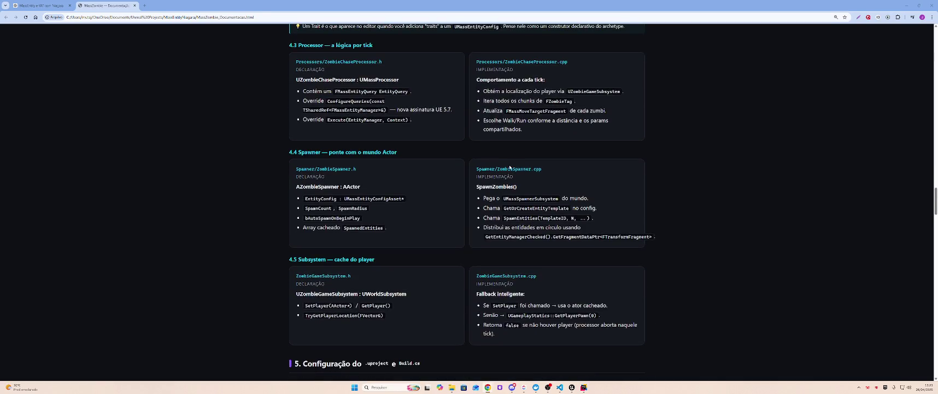
{"action": "scroll", "coordinate": [509, 167], "scroll_direction": "down", "scroll_amount": 5}
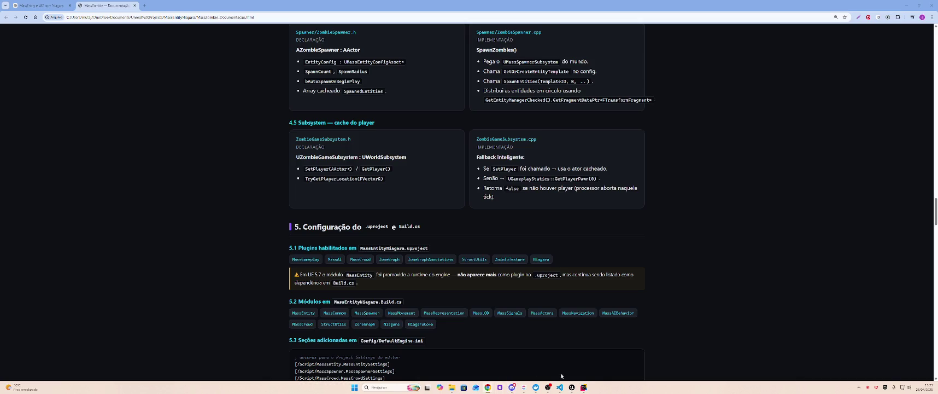
Step: Dismiss the untrusted solution warning and open MassEntityTeste from Recent Projects
{"action": "left_click", "coordinate": [522, 218]}
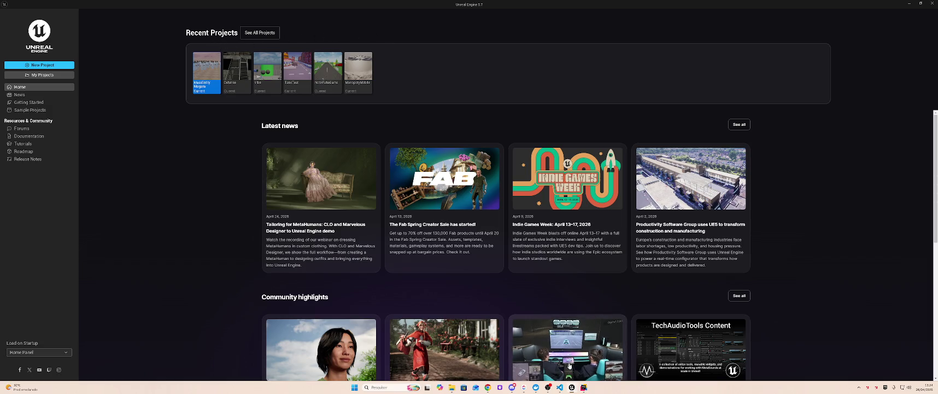
{"action": "left_click", "coordinate": [45, 76]}
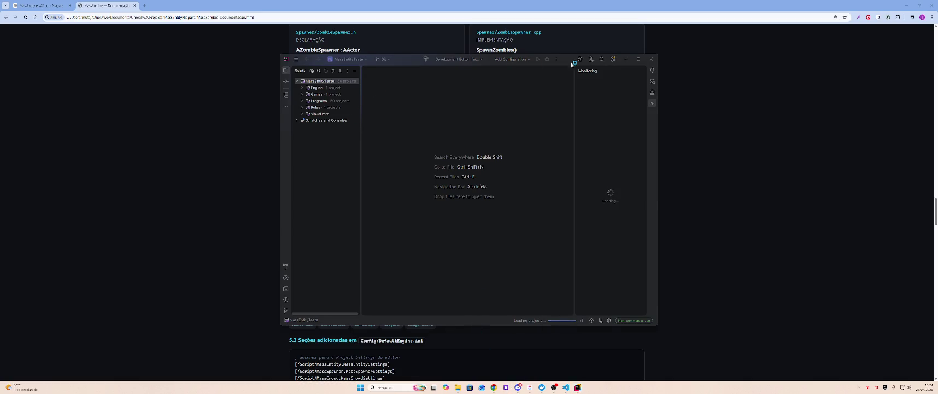
Step: Dismiss the loading prompt and expand the build log in Rider's Starting build dialog
{"action": "left_click", "coordinate": [494, 215]}
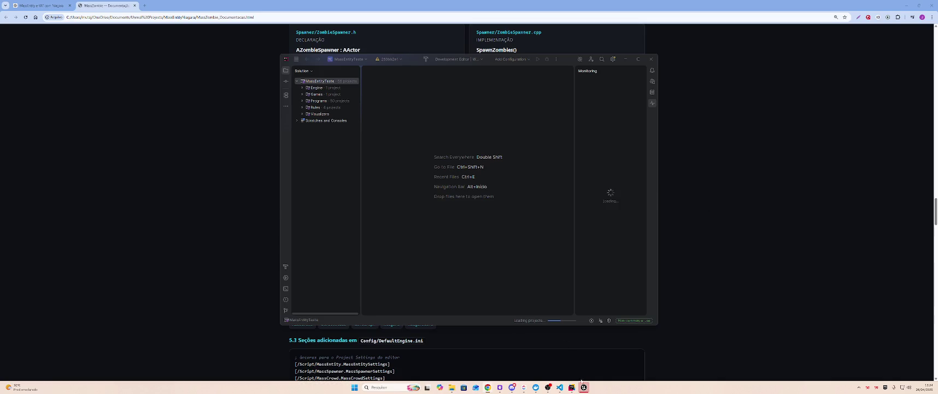
{"action": "left_click", "coordinate": [520, 196]}
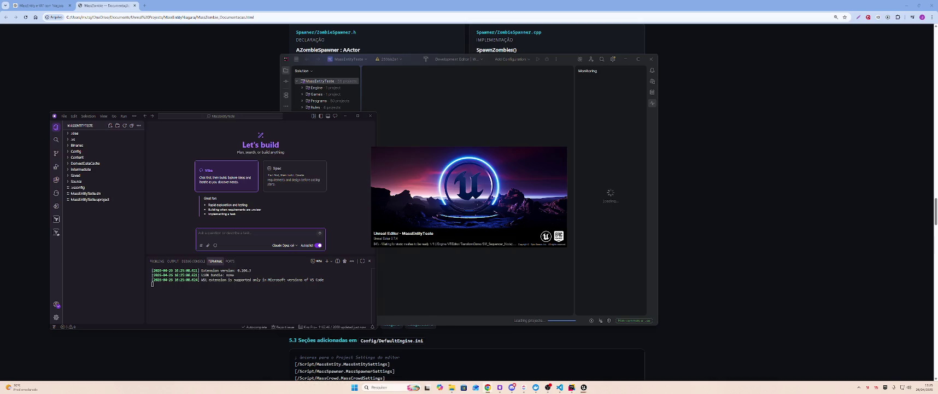
Step: Zoom Kiro in two steps and resize its window and terminal to show the Let's build panel
{"action": "key", "text": "alt+Tab"}
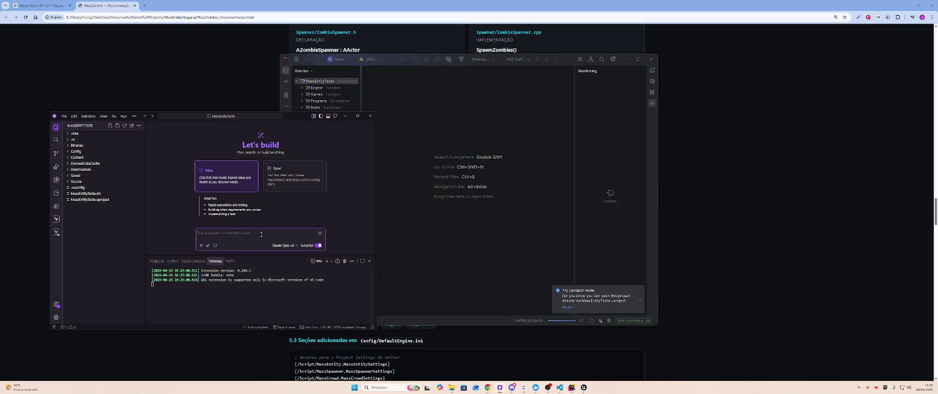
{"action": "key", "text": "ctrl+equal"}
{"action": "key", "text": "ctrl+equal"}
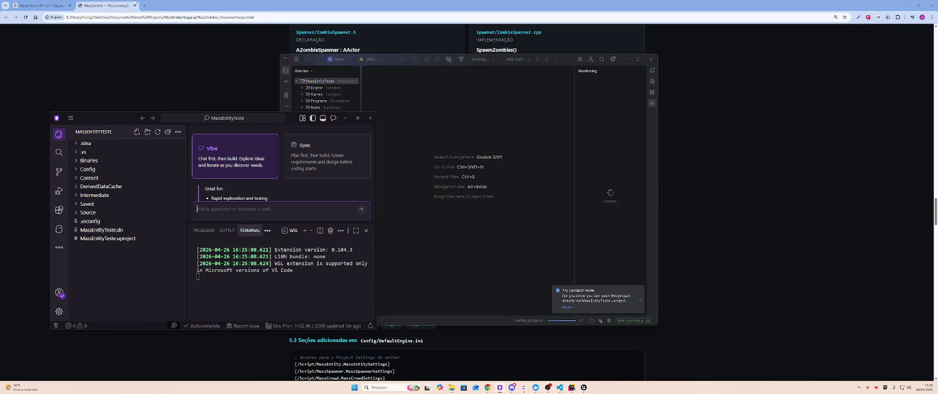
{"action": "key", "text": "ctrl+equal"}
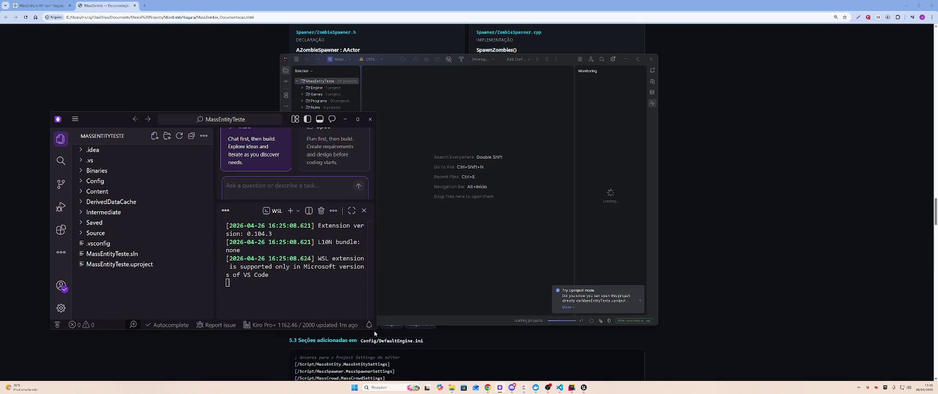
{"action": "mouse_move", "coordinate": [376, 329]}
{"action": "left_mouse_down"}
{"action": "mouse_move", "coordinate": [602, 367]}
{"action": "mouse_move", "coordinate": [641, 383]}
{"action": "left_mouse_up"}
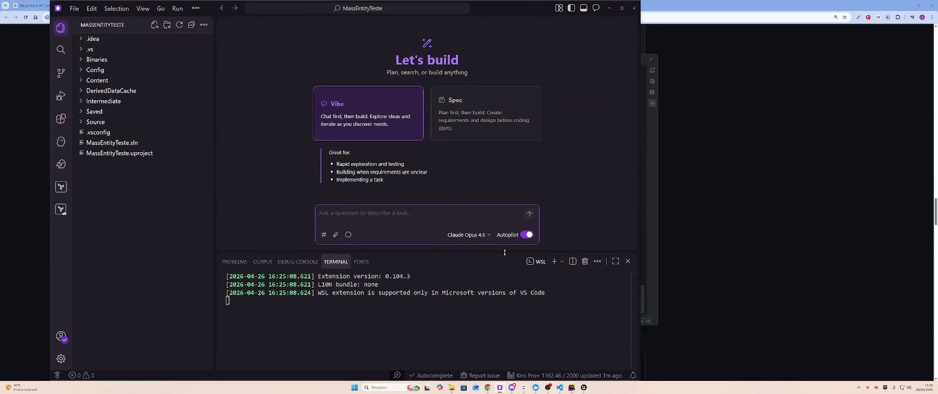
{"action": "left_click_drag", "start_coordinate": [505, 251], "coordinate": [505, 314]}
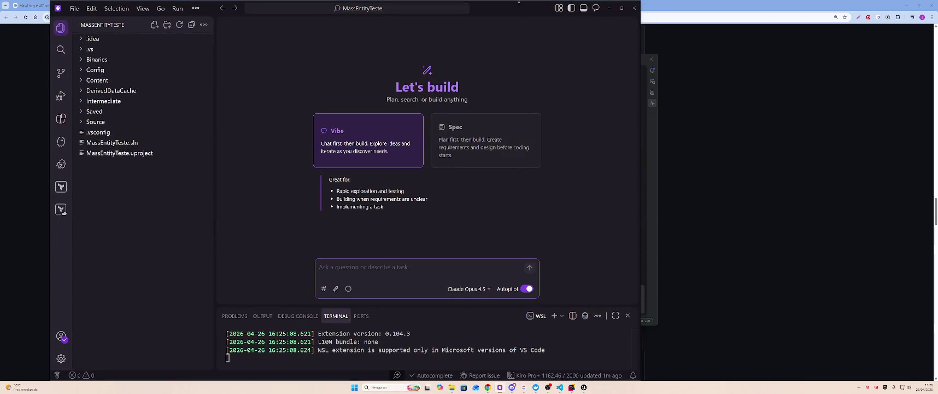
{"action": "left_click_drag", "start_coordinate": [520, 1], "coordinate": [520, 7]}
{"action": "left_click_drag", "start_coordinate": [473, 193], "coordinate": [438, 309]}
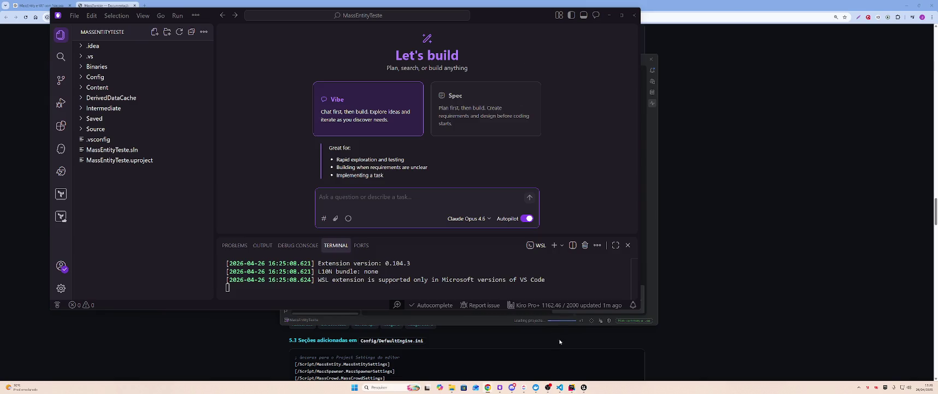
Step: Bring Unreal Editor with the Third Person level to the front
{"action": "left_click", "coordinate": [585, 368]}
{"action": "scroll", "coordinate": [651, 345], "scroll_direction": "down", "scroll_amount": 5}
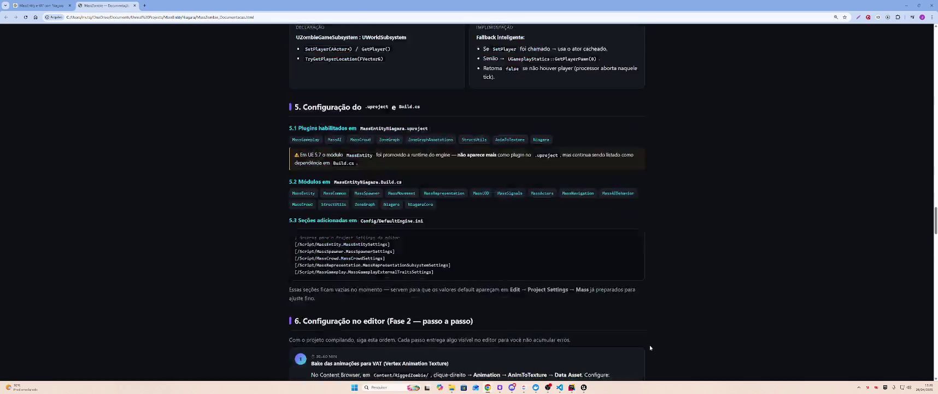
{"action": "left_click", "coordinate": [584, 387]}
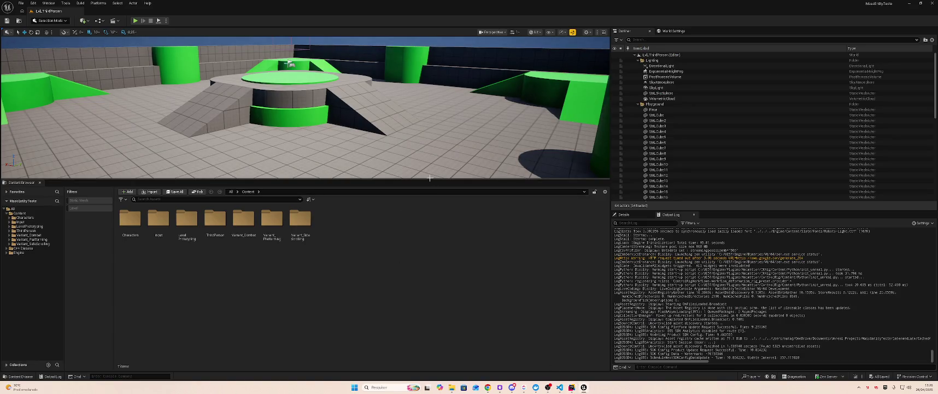
Step: Enlarge the viewport, then move the Input through Variant_SideScrolling folders into Characters and accept the load and rename prompts
{"action": "left_click_drag", "start_coordinate": [430, 178], "coordinate": [382, 247]}
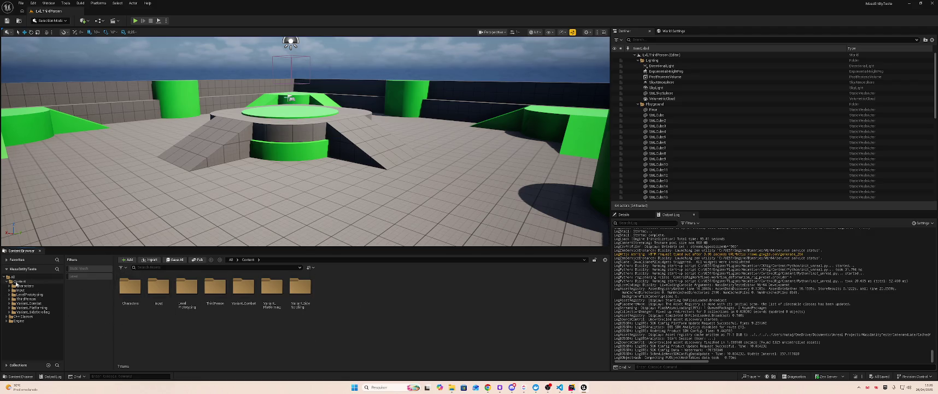
{"action": "right_click", "coordinate": [19, 281]}
{"action": "left_click", "coordinate": [362, 283]}
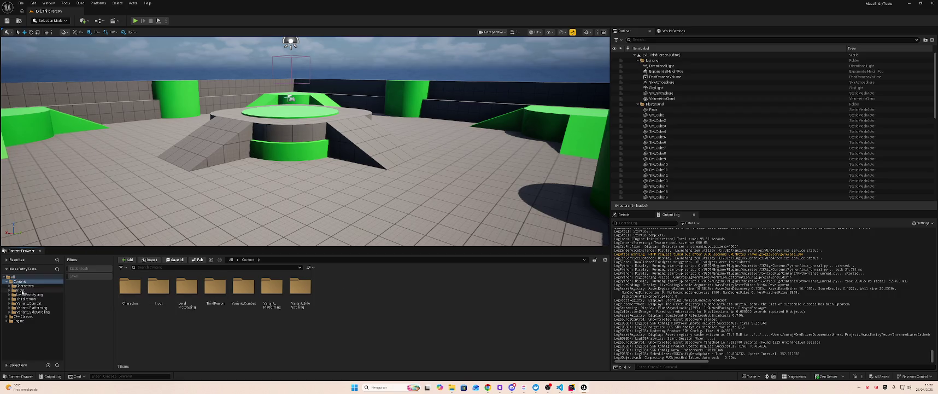
{"action": "left_click", "coordinate": [21, 289]}
{"action": "left_click", "coordinate": [33, 312], "text": "shift"}
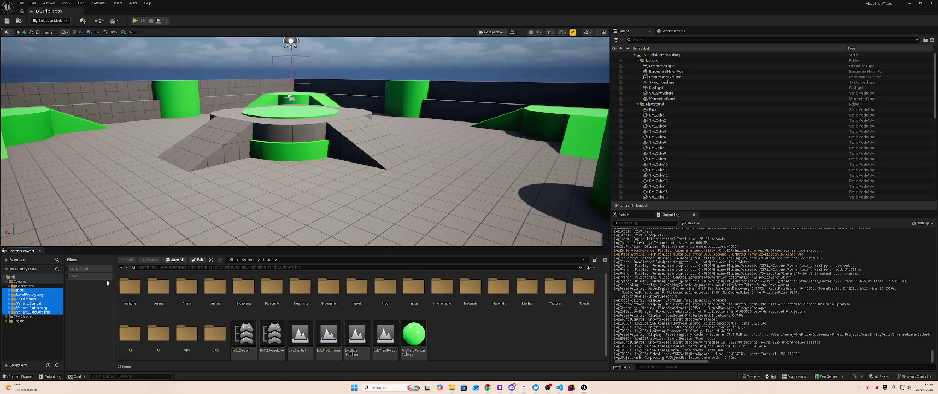
{"action": "left_click_drag", "start_coordinate": [24, 292], "coordinate": [25, 286]}
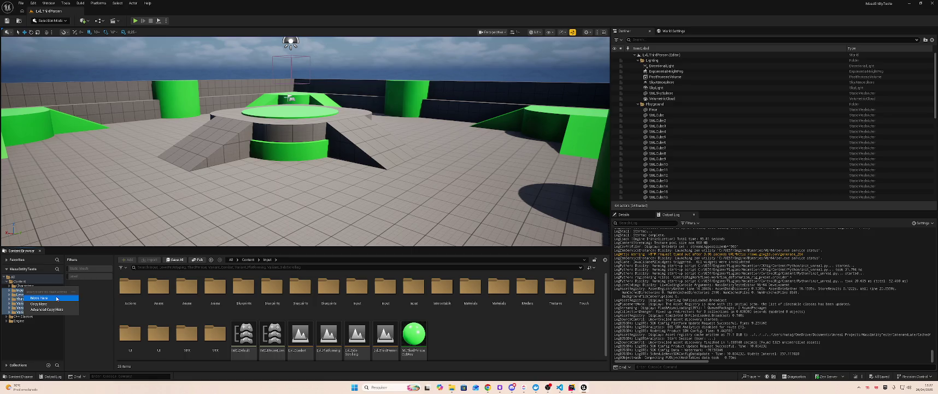
{"action": "left_click", "coordinate": [38, 298]}
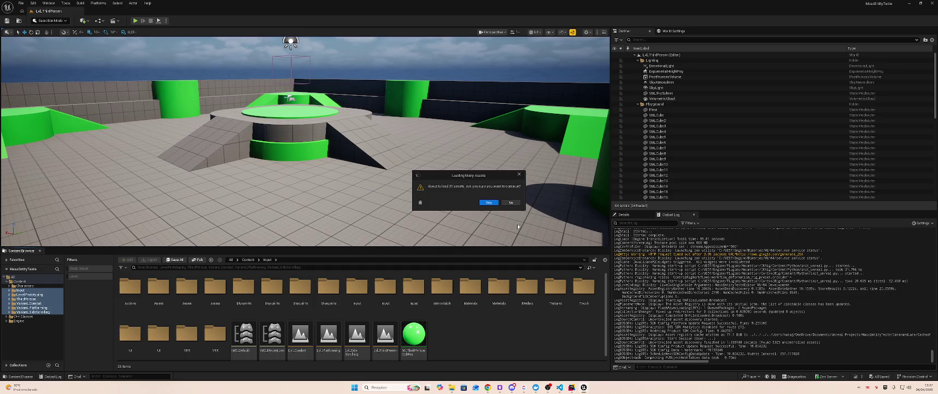
{"action": "left_click", "coordinate": [489, 202]}
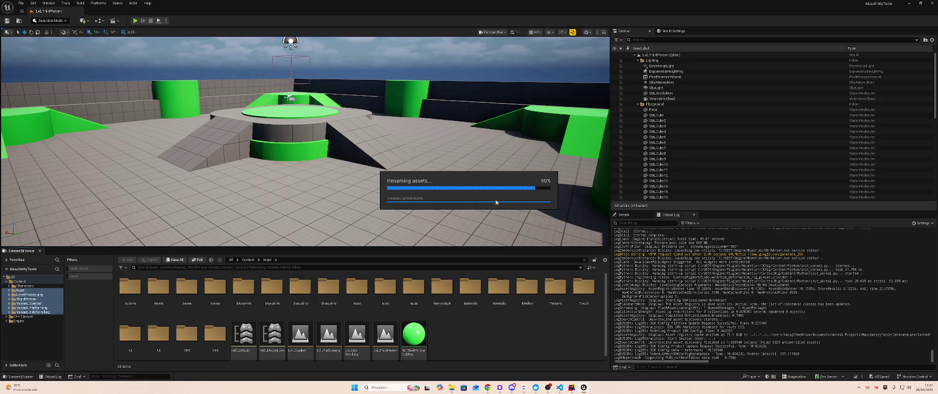
{"action": "left_click", "coordinate": [493, 213]}
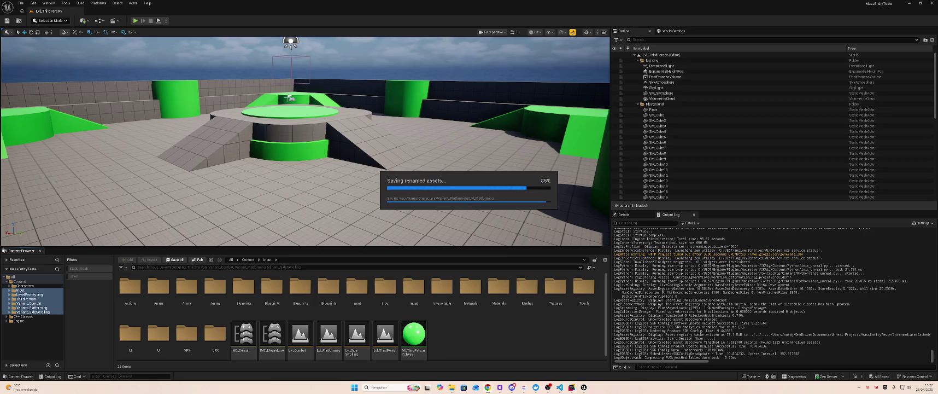
{"action": "key", "text": "alt+Tab"}
{"action": "key", "text": "alt+Tab"}
{"action": "key", "text": "alt+Tab"}
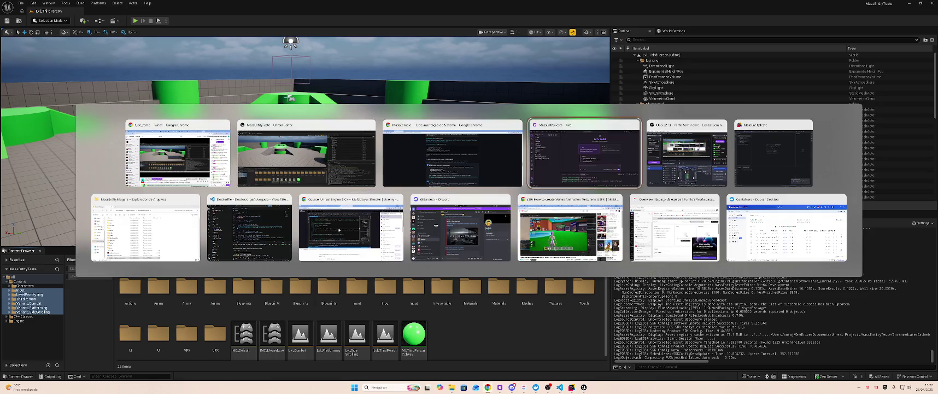
{"action": "key", "text": "alt+Tab"}
{"action": "key", "text": "alt+Tab"}
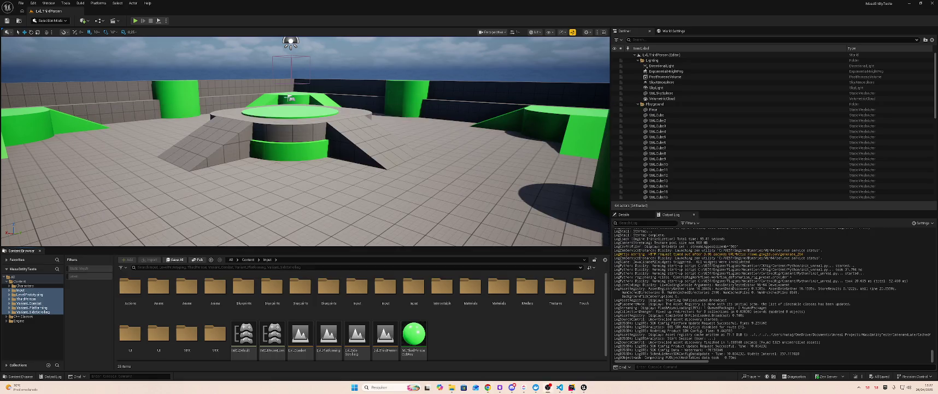
{"action": "left_click_drag", "start_coordinate": [934, 66], "coordinate": [379, 131]}
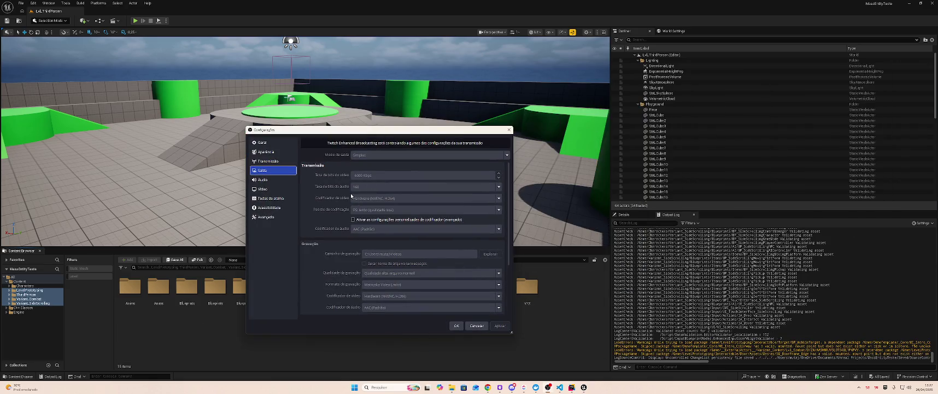
{"action": "left_click", "coordinate": [263, 189]}
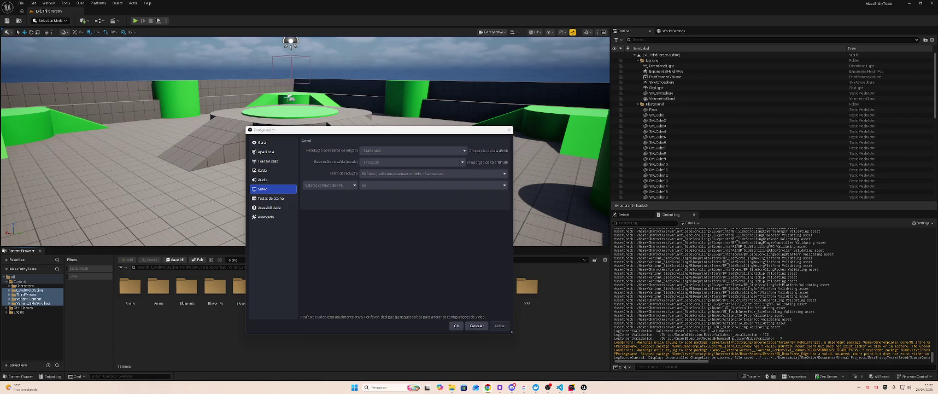
{"action": "left_click", "coordinate": [477, 325]}
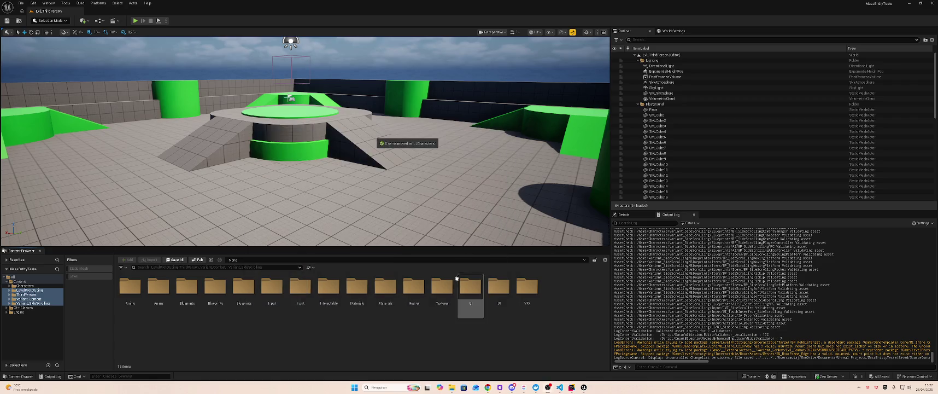
Step: Delete the four leftover project folders and their assets
{"action": "left_click", "coordinate": [27, 290]}
{"action": "left_click", "coordinate": [26, 303], "text": "shift"}
{"action": "key", "text": "Delete"}
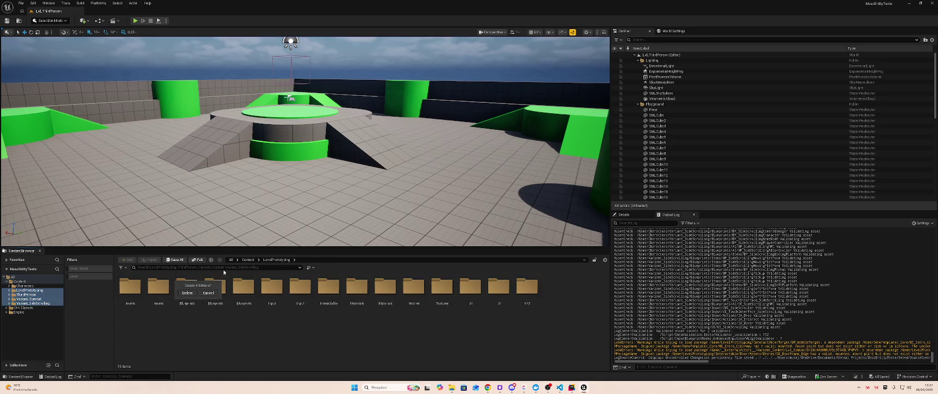
{"action": "left_click", "coordinate": [187, 294]}
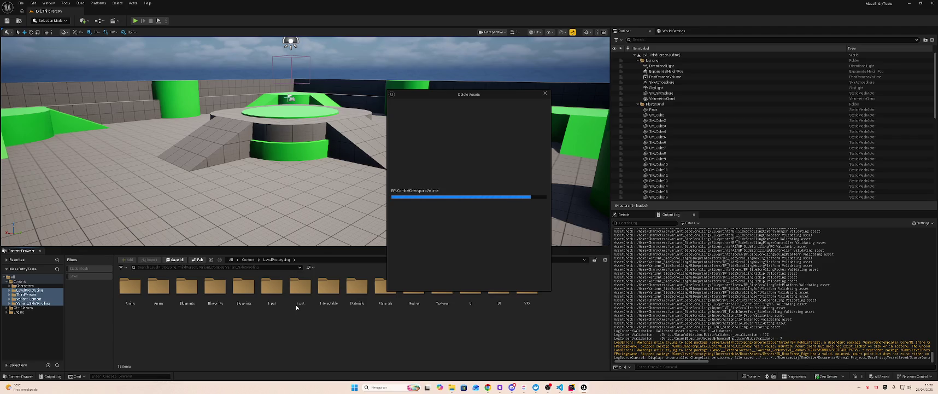
{"action": "left_click", "coordinate": [413, 282]}
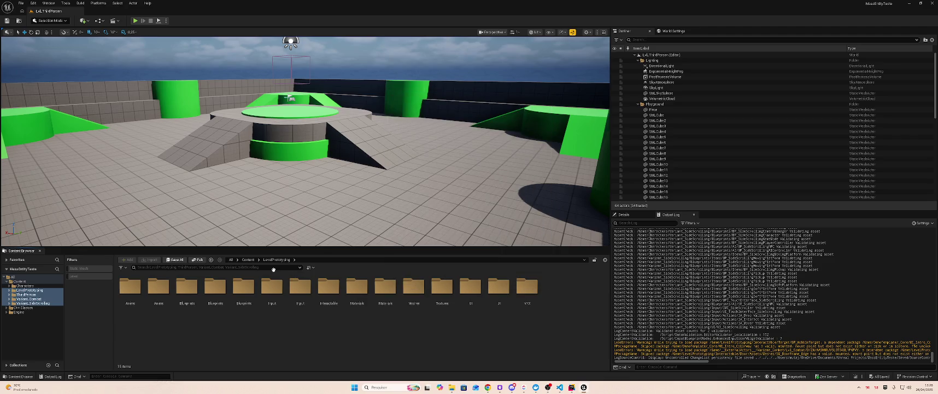
Step: Create a new folder named VAT under Content, then show the Windows desktop
{"action": "left_click", "coordinate": [21, 281]}
{"action": "double_click", "coordinate": [25, 282]}
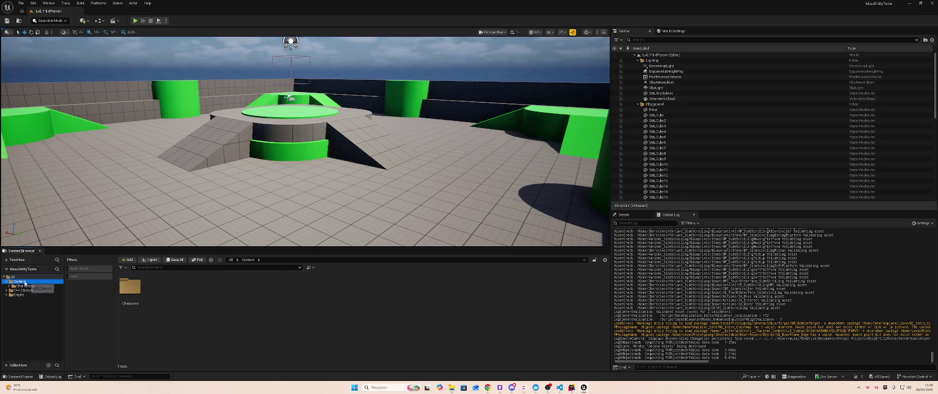
{"action": "right_click", "coordinate": [26, 282]}
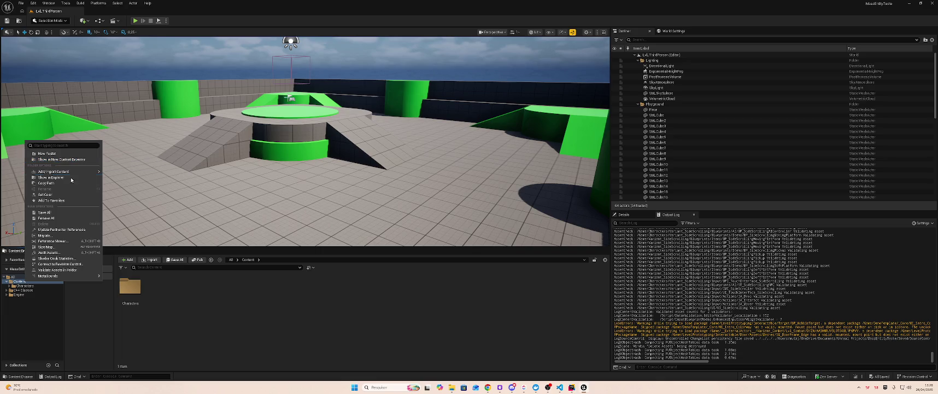
{"action": "left_click", "coordinate": [51, 154]}
{"action": "type", "text": "VA"}
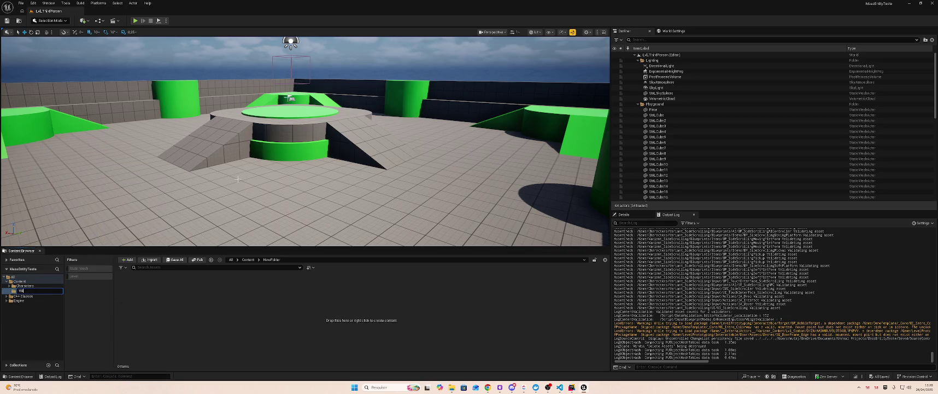
{"action": "key", "text": "Return"}
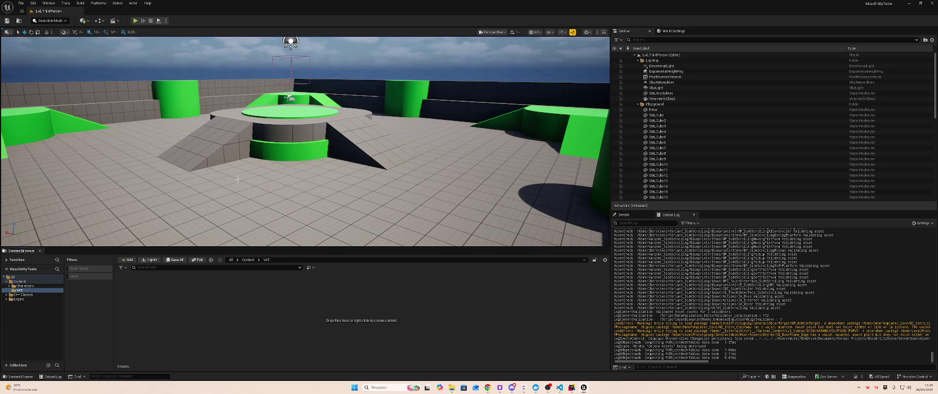
{"action": "key", "text": "alt+Tab"}
{"action": "key", "text": "alt+Tab"}
{"action": "key", "text": "alt+Tab"}
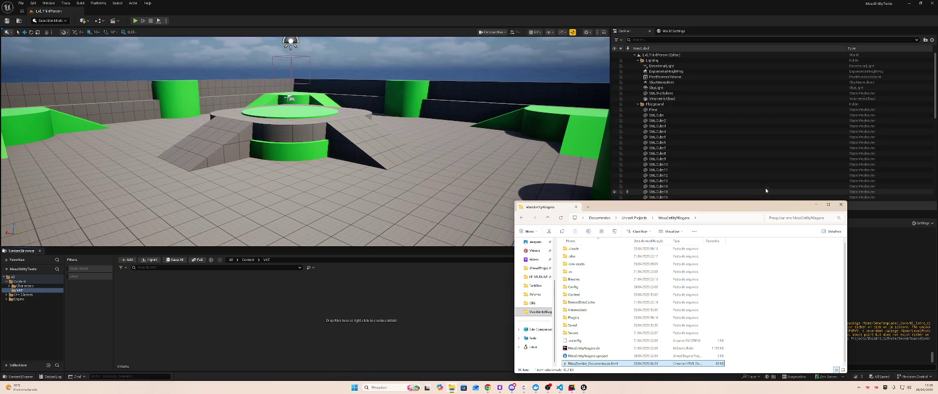
{"action": "key", "text": "super"}
{"action": "key", "text": "super"}
{"action": "key", "text": "super+d"}
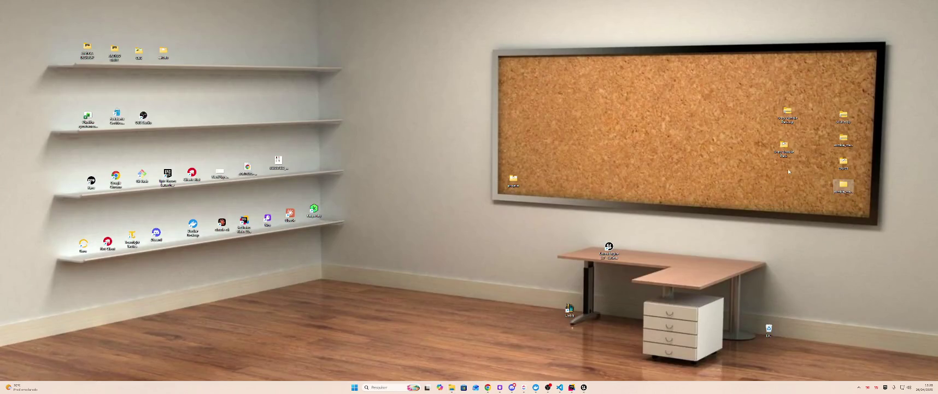
Step: Open the Scary Zombie Pack, zombie_male_A texture and source folders in separate Explorer windows
{"action": "key", "text": "Return"}
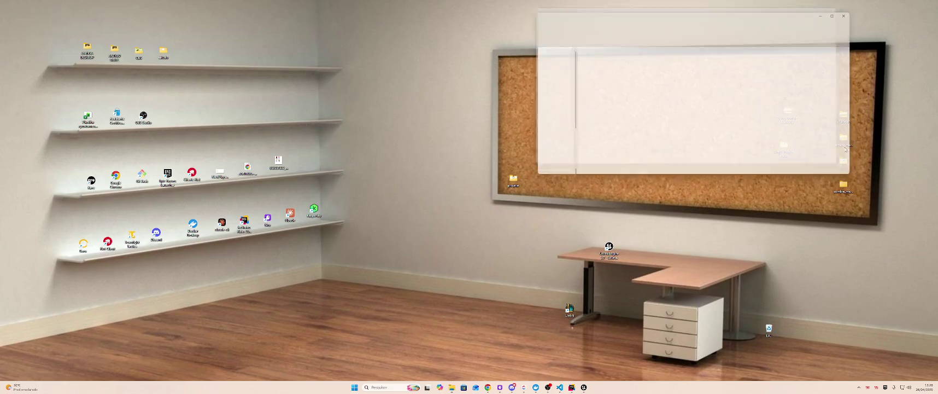
{"action": "mouse_move", "coordinate": [710, 8]}
{"action": "left_mouse_down"}
{"action": "mouse_move", "coordinate": [577, 94]}
{"action": "mouse_move", "coordinate": [531, 103]}
{"action": "left_mouse_up"}
{"action": "left_click", "coordinate": [619, 57]}
{"action": "double_click", "coordinate": [618, 58]}
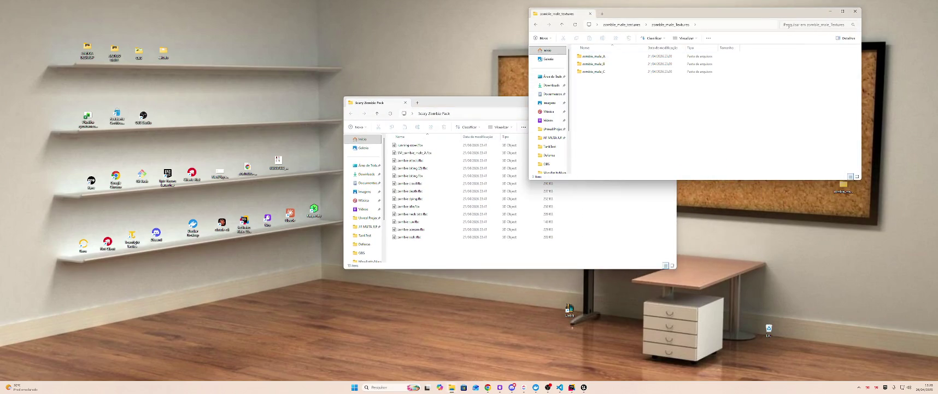
{"action": "double_click", "coordinate": [619, 56]}
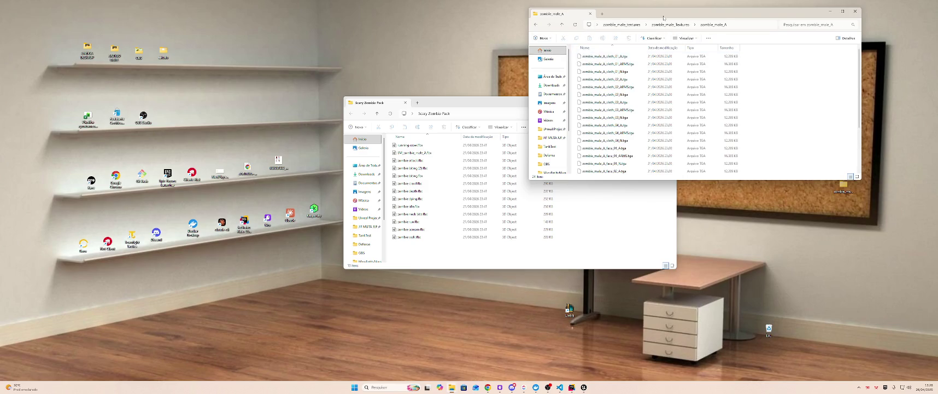
{"action": "left_click_drag", "start_coordinate": [684, 12], "coordinate": [572, 25]}
{"action": "double_click", "coordinate": [843, 162]}
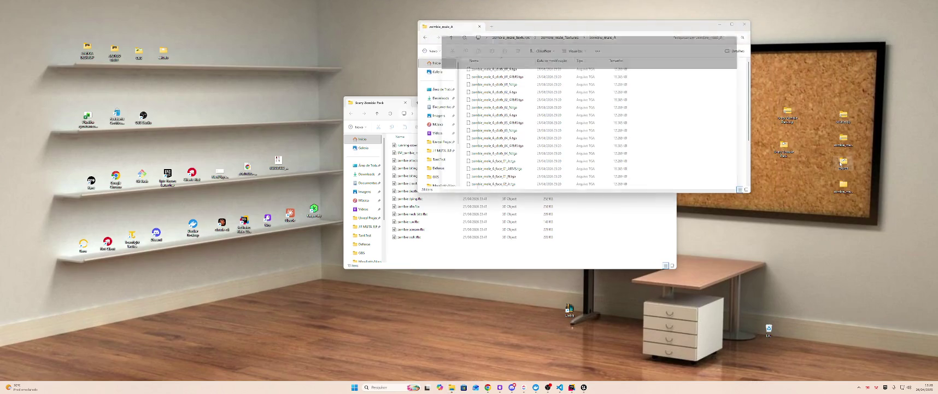
{"action": "mouse_move", "coordinate": [554, 40]}
{"action": "left_mouse_down"}
{"action": "mouse_move", "coordinate": [571, 120]}
{"action": "mouse_move", "coordinate": [624, 193]}
{"action": "mouse_move", "coordinate": [611, 123]}
{"action": "left_mouse_up"}
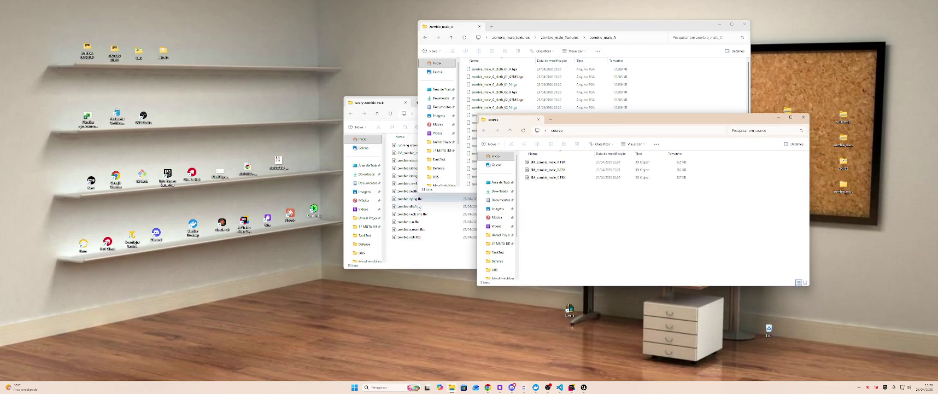
Step: Close the zombie_male_A window and merge the source folder into Scary Zombie Pack as a tab
{"action": "left_click", "coordinate": [746, 24]}
{"action": "left_click", "coordinate": [746, 24]}
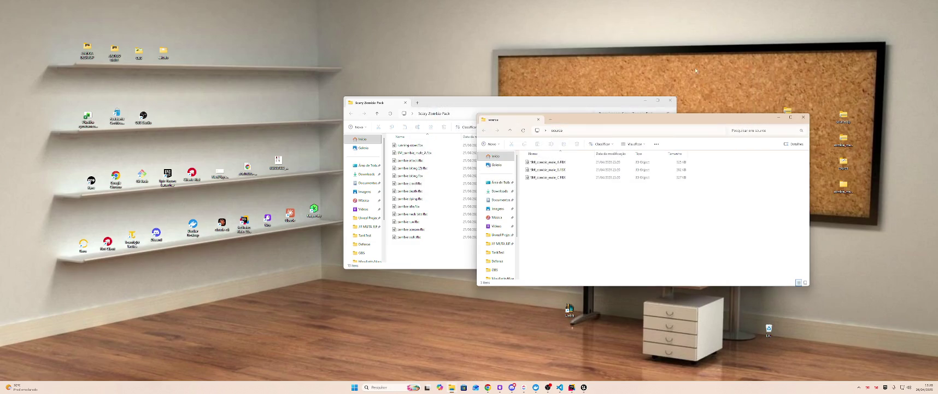
{"action": "key", "text": "alt+Tab"}
{"action": "key", "text": "alt+Tab"}
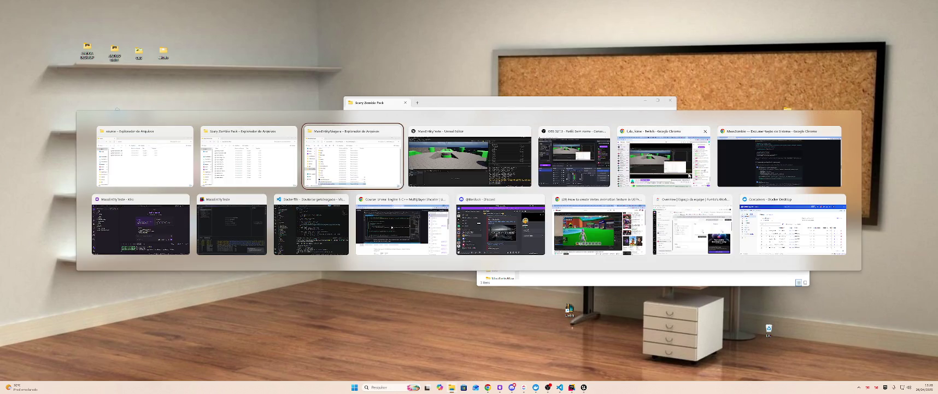
{"action": "key", "text": "Escape"}
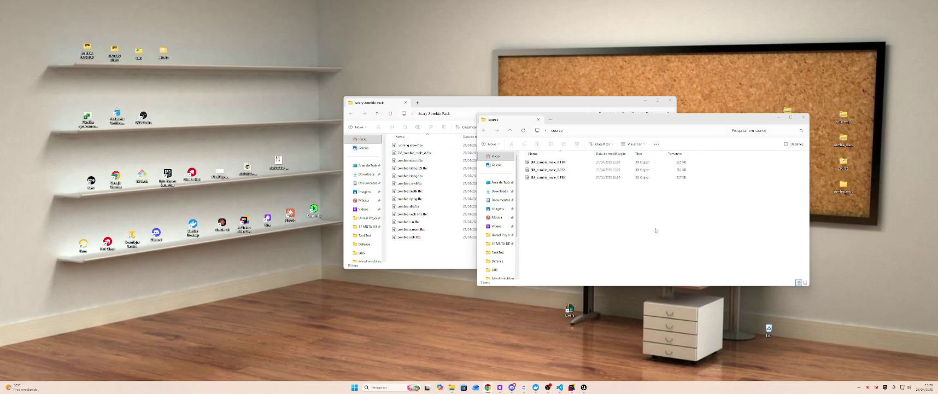
{"action": "left_click", "coordinate": [503, 137]}
{"action": "left_click_drag", "start_coordinate": [495, 119], "coordinate": [440, 102]}
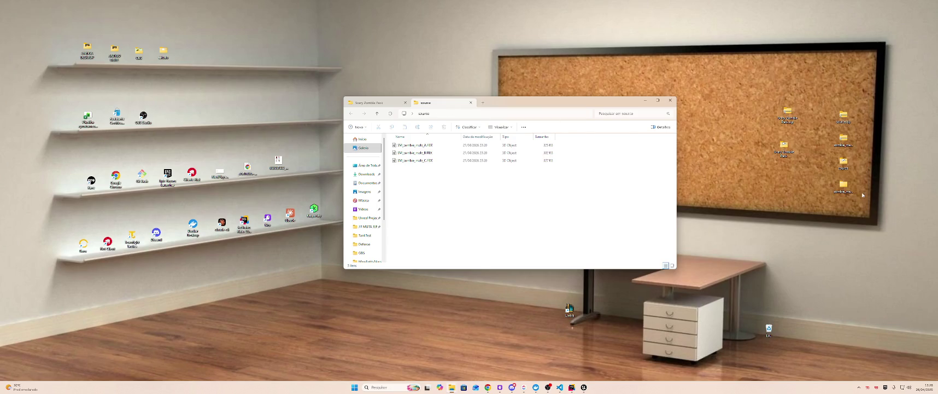
Step: Reopen the zombie_male_A texture folder, merge it as a tab, and return to Unreal Editor
{"action": "double_click", "coordinate": [843, 185]}
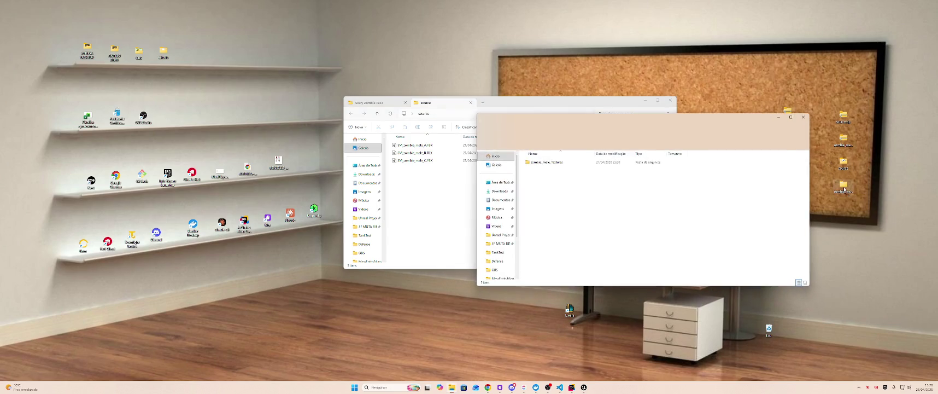
{"action": "double_click", "coordinate": [547, 162]}
{"action": "double_click", "coordinate": [546, 162]}
{"action": "left_click", "coordinate": [391, 103]}
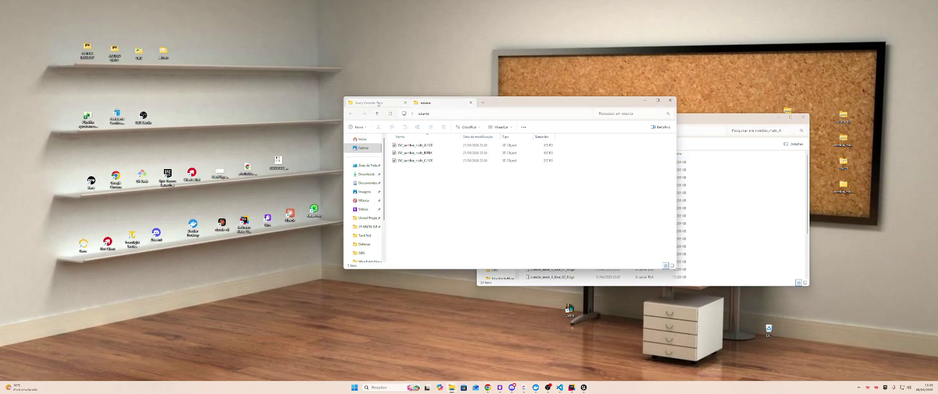
{"action": "left_click", "coordinate": [757, 192]}
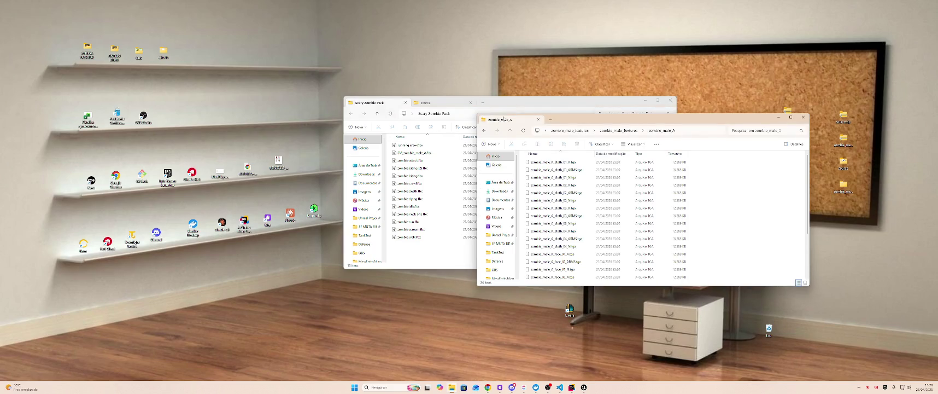
{"action": "left_click_drag", "start_coordinate": [504, 118], "coordinate": [488, 104]}
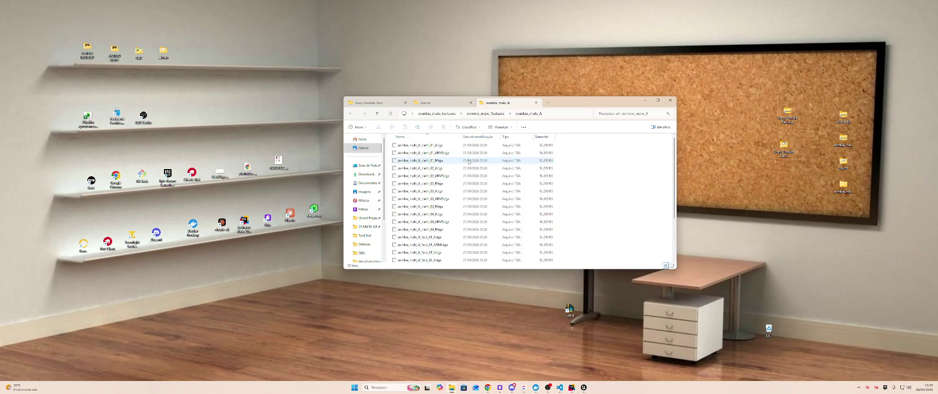
{"action": "key", "text": "alt+Tab"}
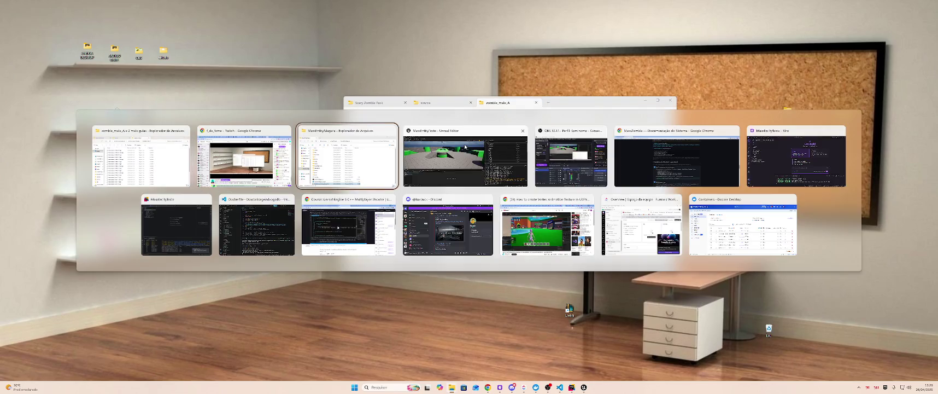
{"action": "left_click", "coordinate": [466, 145]}
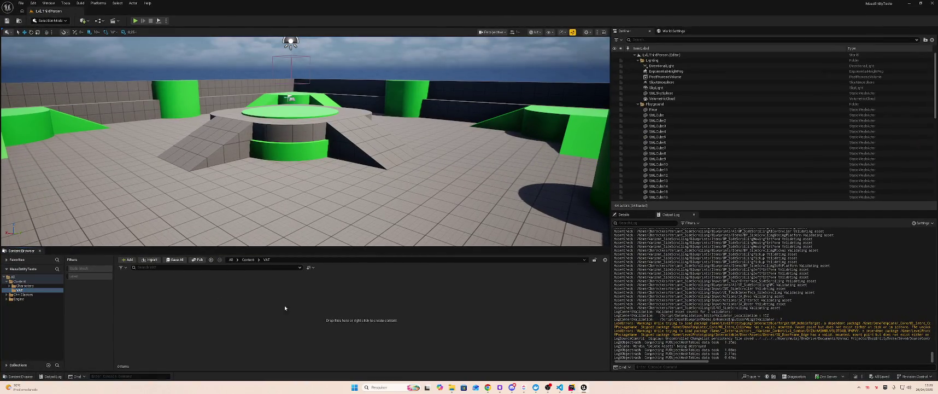
Step: Create a Meshes subfolder inside the VAT folder
{"action": "right_click", "coordinate": [162, 292]}
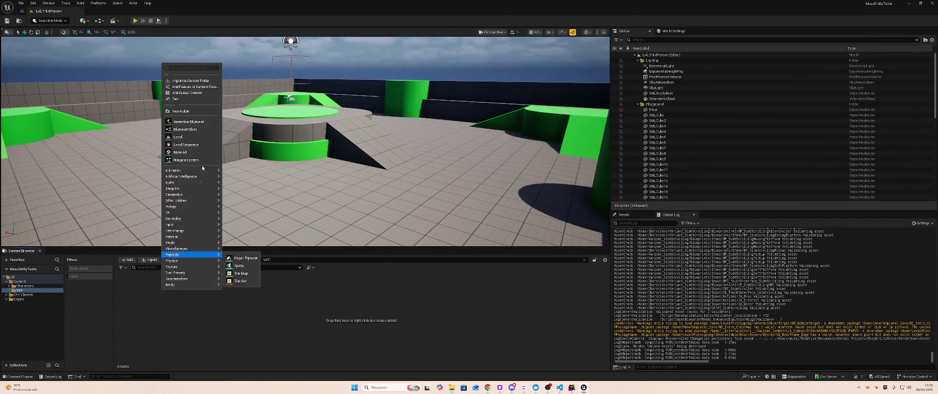
{"action": "left_click", "coordinate": [193, 112]}
{"action": "type", "text": "Meshes"}
{"action": "key", "text": "Return"}
{"action": "key", "text": "Return"}
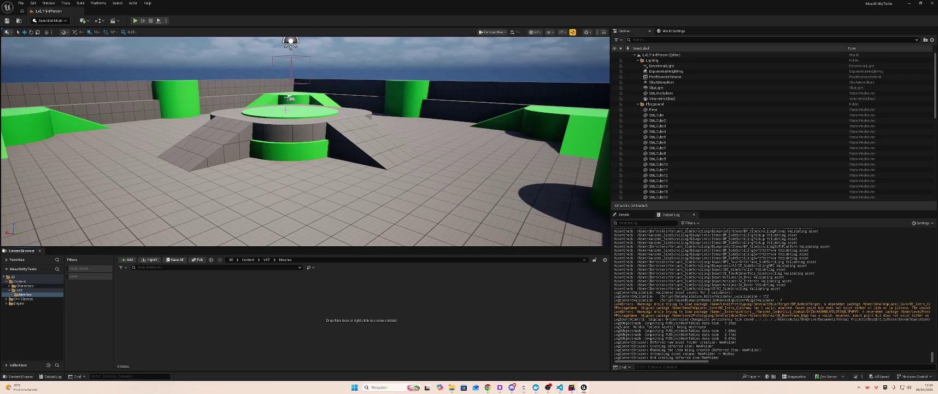
Step: Select SM_zombie_male_A.fbx in the Scary Zombie Pack folder in File Explorer
{"action": "key", "text": "alt+Tab"}
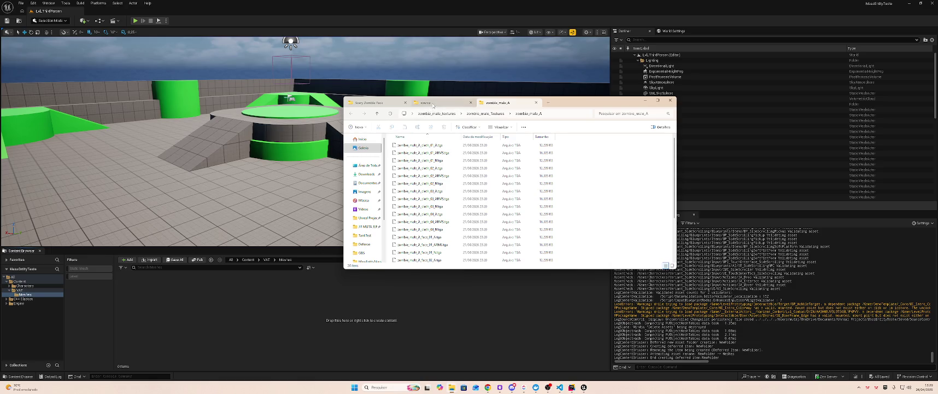
{"action": "left_click", "coordinate": [433, 102]}
{"action": "left_click", "coordinate": [372, 103]}
{"action": "left_click", "coordinate": [432, 103]}
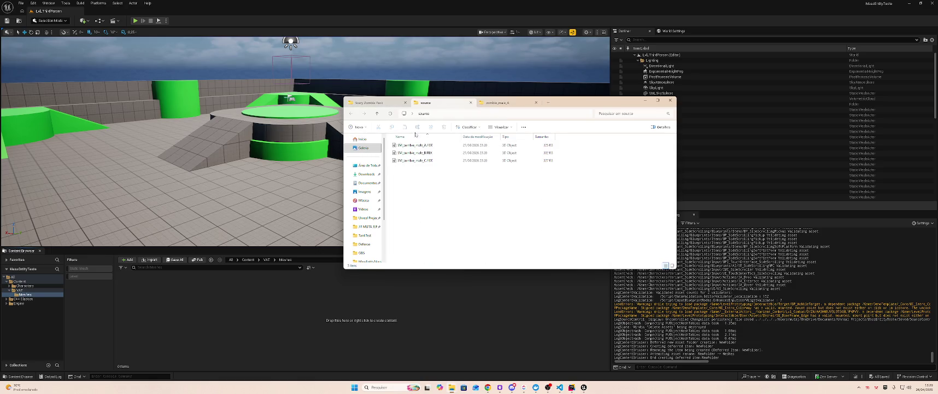
{"action": "left_click", "coordinate": [372, 103]}
{"action": "left_click", "coordinate": [413, 154]}
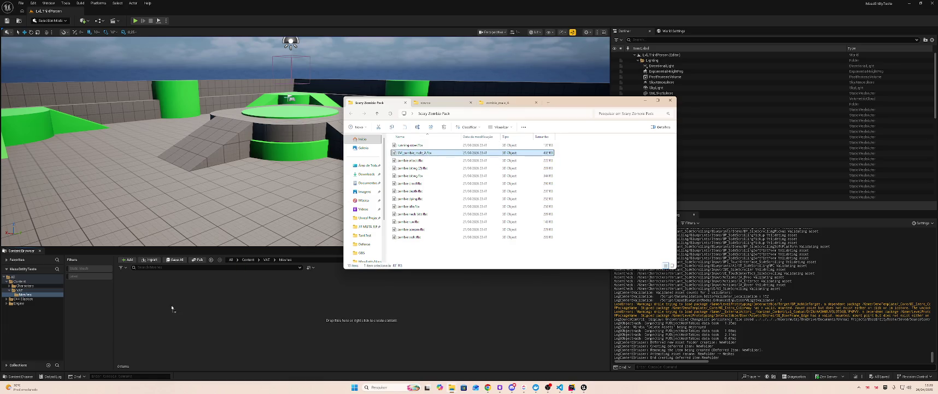
Step: Import SM_zombie_male_A into VAT/Meshes and save all the new assets
{"action": "left_click", "coordinate": [442, 104]}
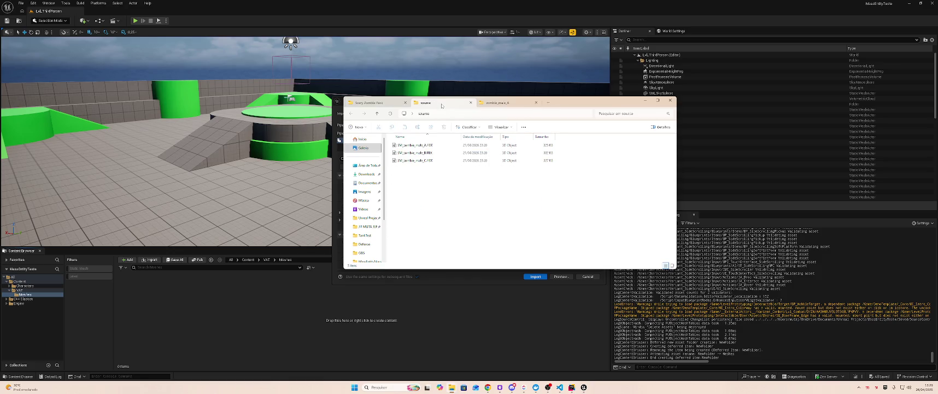
{"action": "left_click", "coordinate": [471, 103]}
{"action": "mouse_move", "coordinate": [516, 105]}
{"action": "left_mouse_down"}
{"action": "mouse_move", "coordinate": [828, 152]}
{"action": "mouse_move", "coordinate": [774, 152]}
{"action": "left_mouse_up"}
{"action": "left_click_drag", "start_coordinate": [460, 180], "coordinate": [366, 178]}
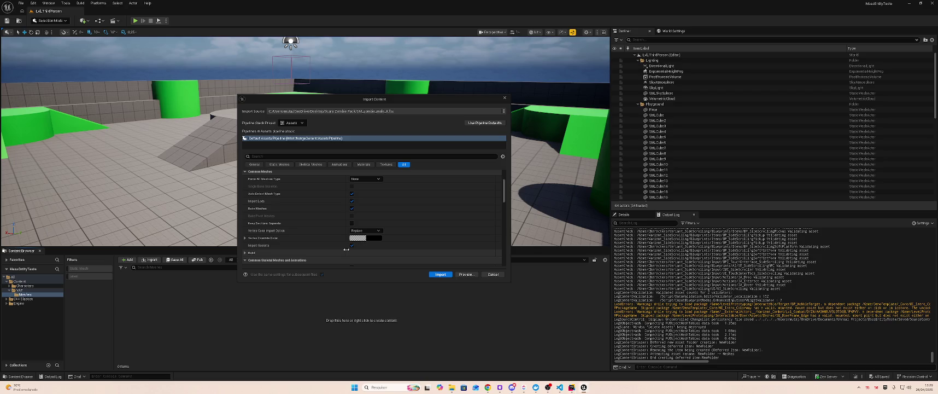
{"action": "left_click", "coordinate": [440, 274]}
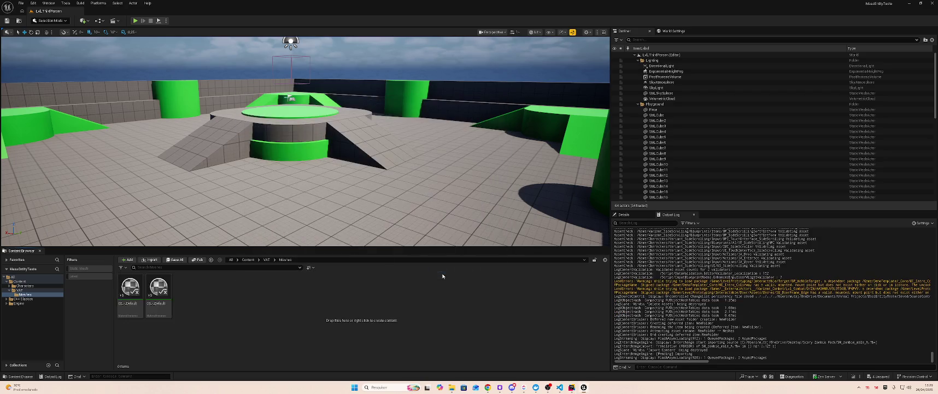
{"action": "left_click", "coordinate": [392, 292]}
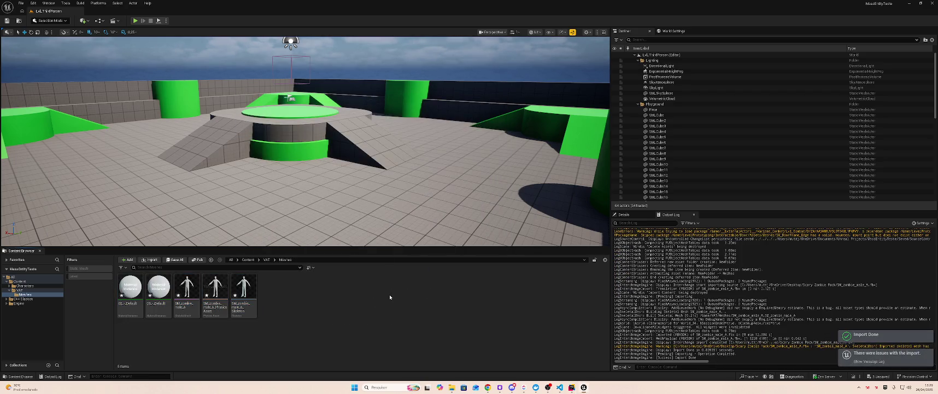
{"action": "key", "text": "ctrl+shift+s"}
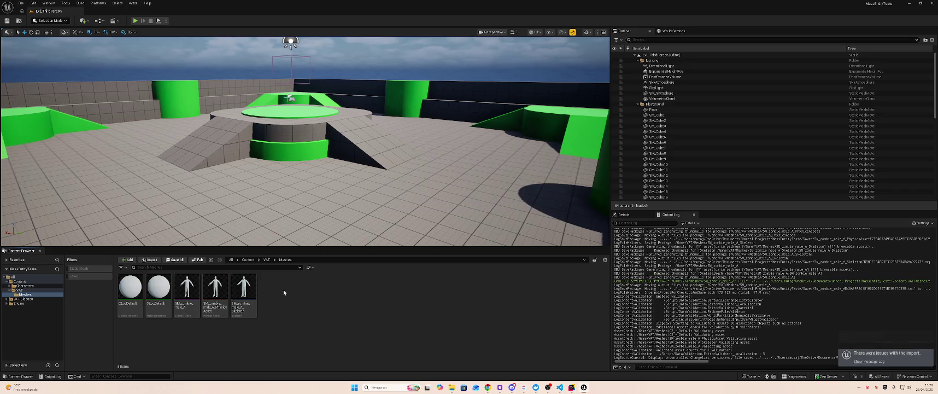
Step: Move the two imported materials up into the VAT folder
{"action": "left_click_drag", "start_coordinate": [174, 326], "coordinate": [75, 296]}
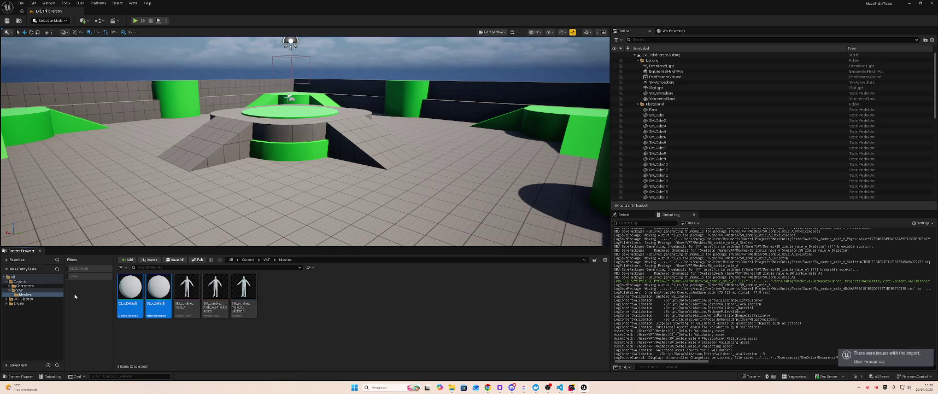
{"action": "left_click_drag", "start_coordinate": [130, 288], "coordinate": [24, 291]}
{"action": "left_click", "coordinate": [34, 301]}
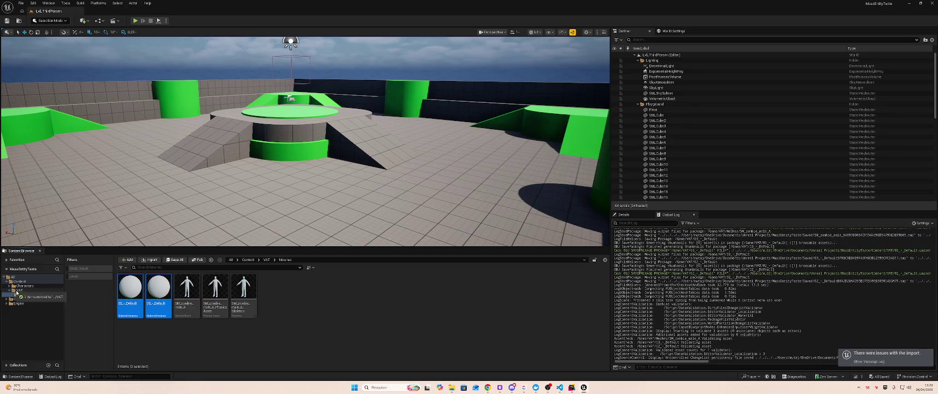
{"action": "left_click", "coordinate": [19, 289]}
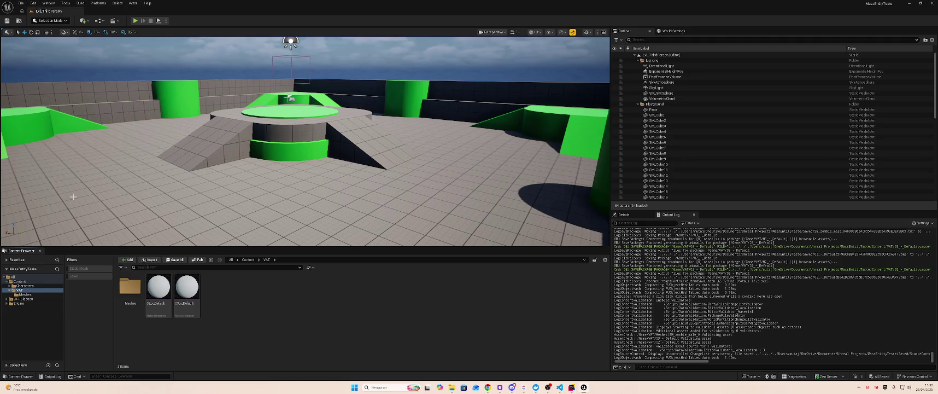
Step: Filter Engine content to levels and open the OpenWorld template map
{"action": "left_click", "coordinate": [18, 303]}
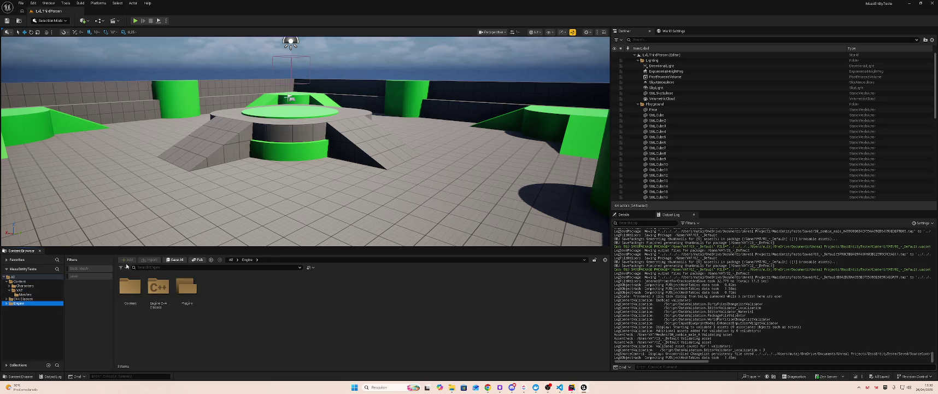
{"action": "left_click", "coordinate": [75, 277]}
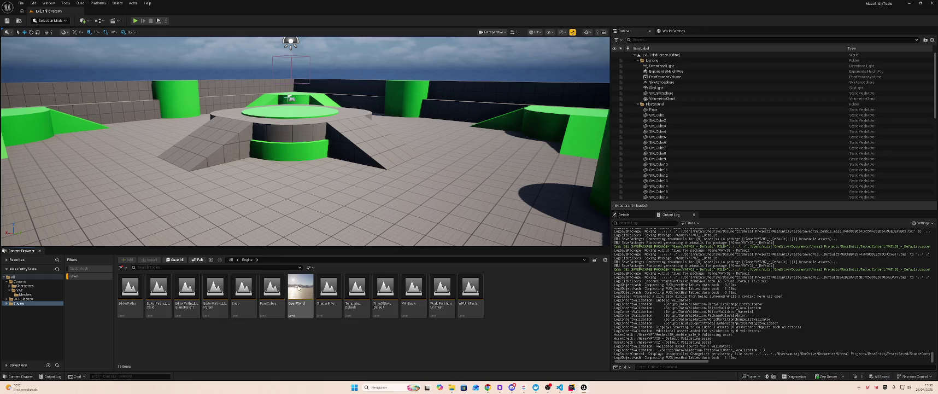
{"action": "double_click", "coordinate": [299, 290]}
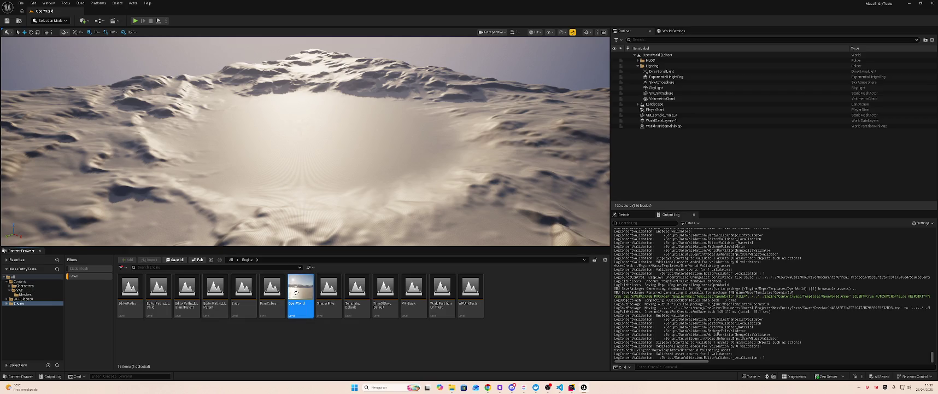
{"action": "left_click", "coordinate": [18, 4]}
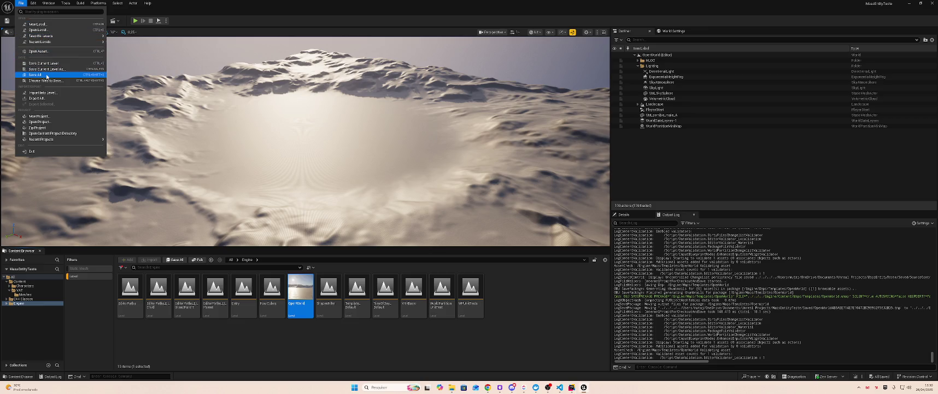
Step: Save the current level as a new map named OpenWorldZombie
{"action": "left_click", "coordinate": [64, 69]}
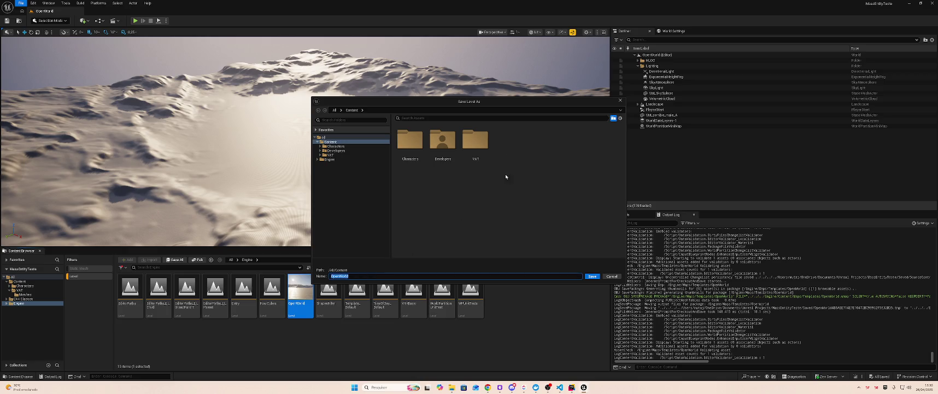
{"action": "key", "text": "End"}
{"action": "type", "text": "mbie"}
{"action": "key", "text": "Return"}
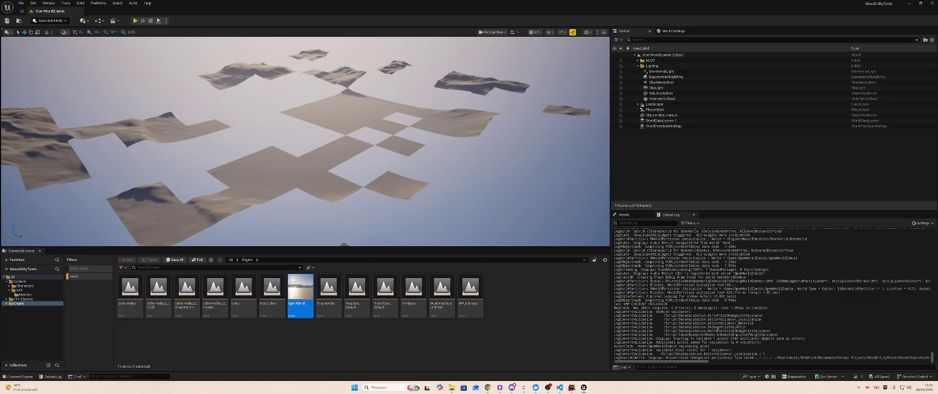
Step: Set the viewport camera speed to 8 and select the landscape section in view
{"action": "left_click", "coordinate": [517, 33]}
{"action": "left_click", "coordinate": [477, 47]}
{"action": "type", "text": "8"}
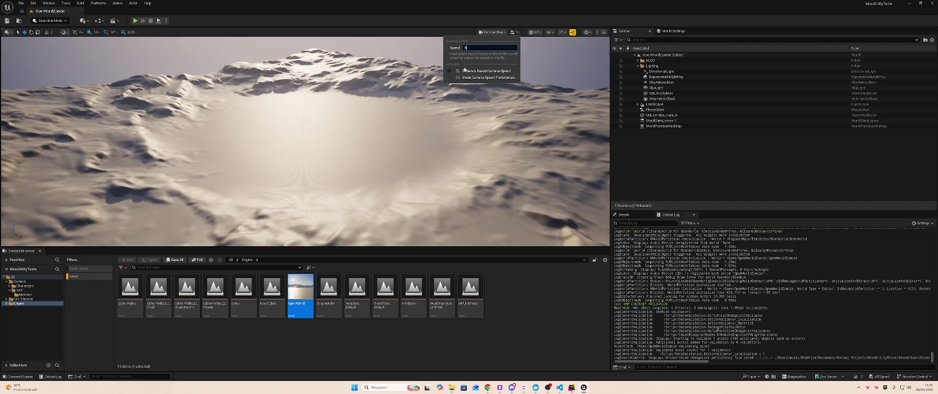
{"action": "type", "text": "w"}
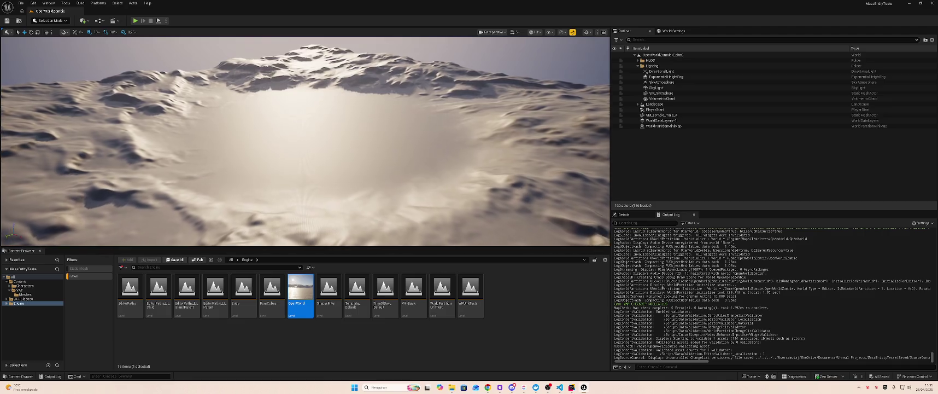
{"action": "left_click", "coordinate": [330, 149]}
{"action": "right_click", "coordinate": [321, 151]}
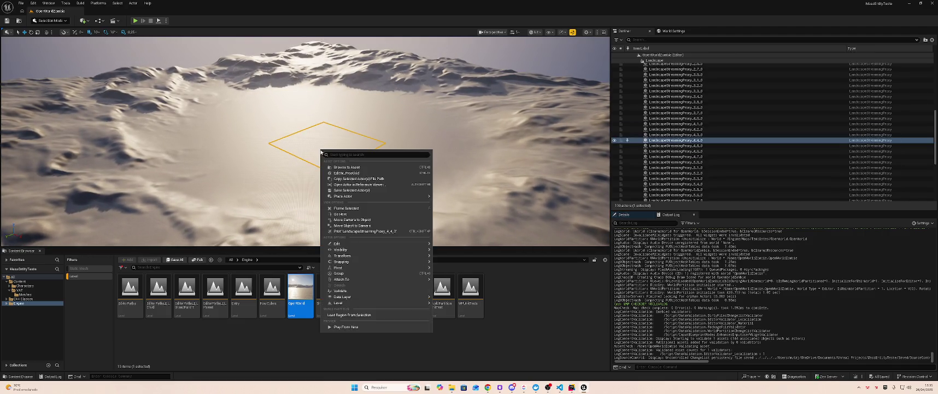
{"action": "left_click", "coordinate": [340, 213]}
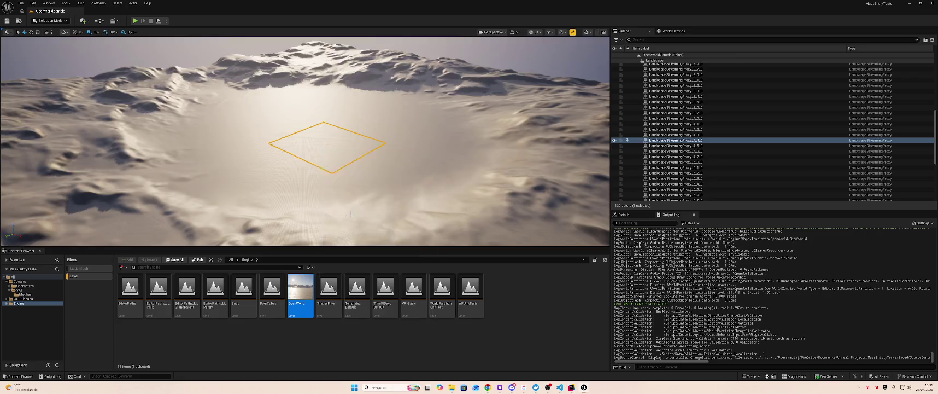
Step: Place a Player Start from Quick Add using the search 'player', then save the level
{"action": "left_click", "coordinate": [80, 22]}
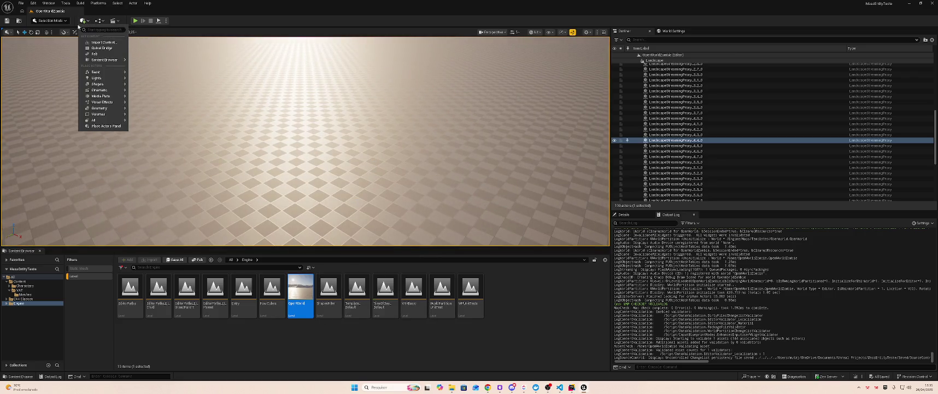
{"action": "type", "text": "player"}
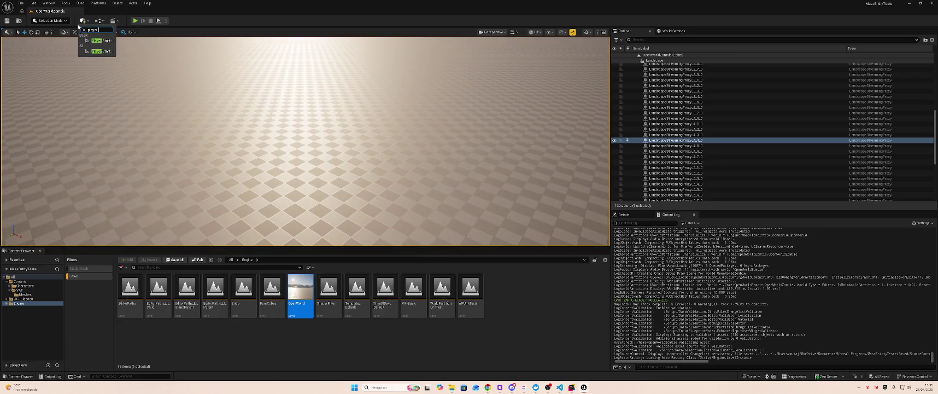
{"action": "left_click", "coordinate": [98, 50]}
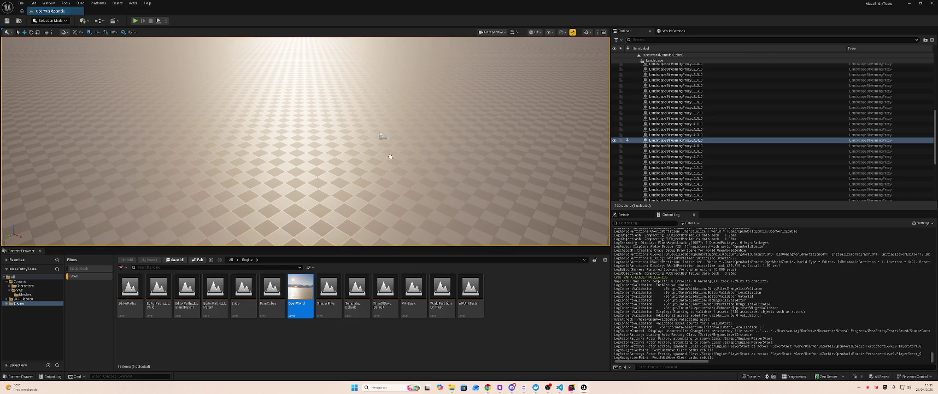
{"action": "key", "text": "ctrl+s"}
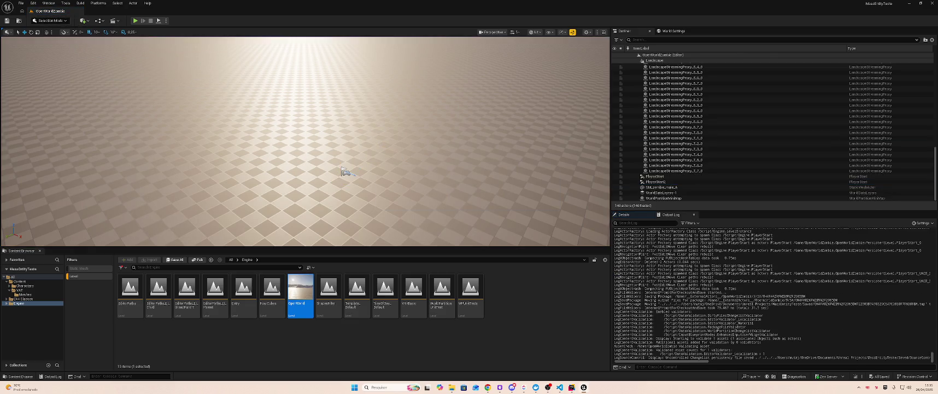
Step: Set the World Settings GameMode Override to BP_PlatformingGameMode, save, and start Play
{"action": "left_click", "coordinate": [674, 30]}
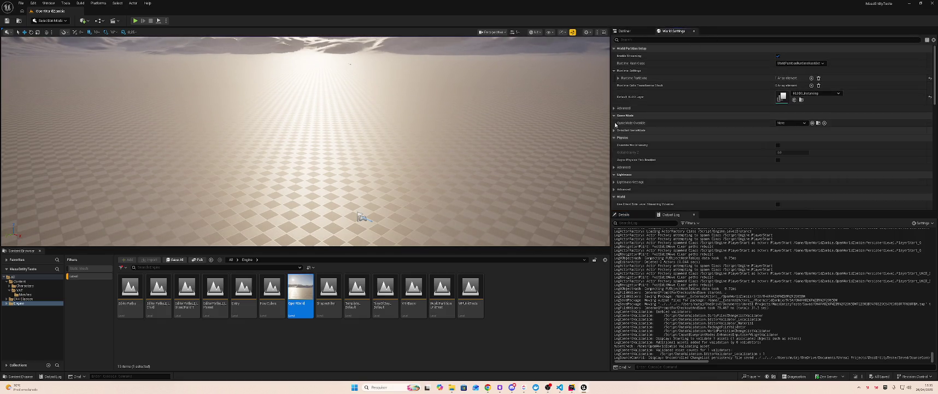
{"action": "left_click", "coordinate": [634, 131]}
{"action": "left_click", "coordinate": [791, 123]}
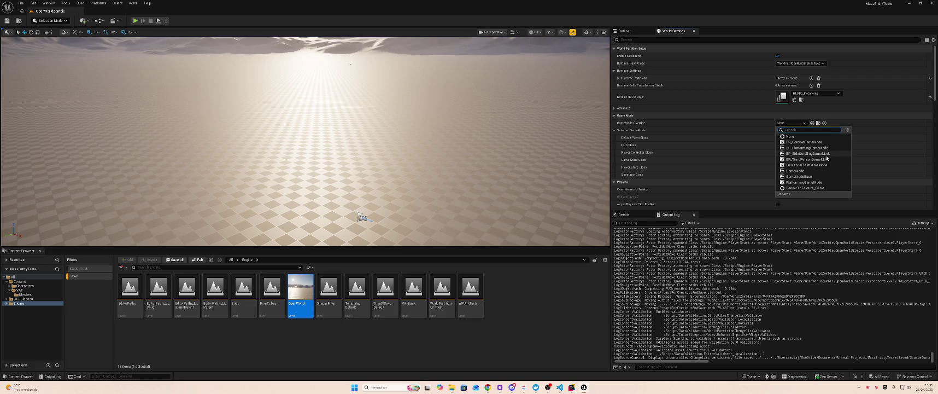
{"action": "left_click", "coordinate": [825, 148]}
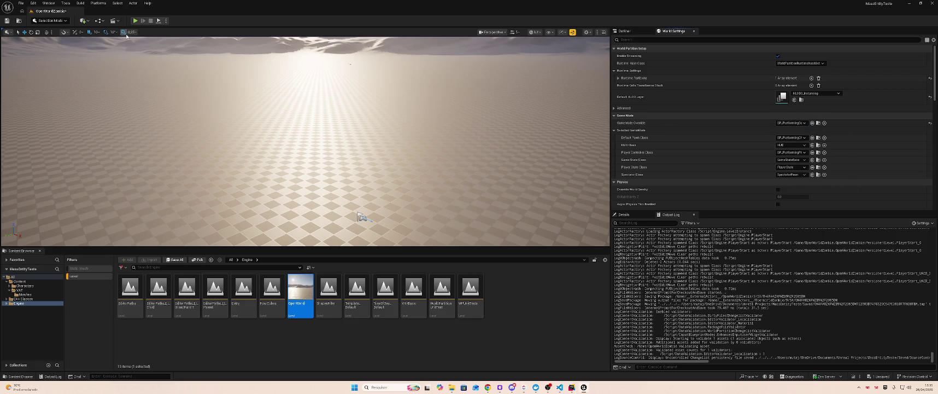
{"action": "key", "text": "ctrl+s"}
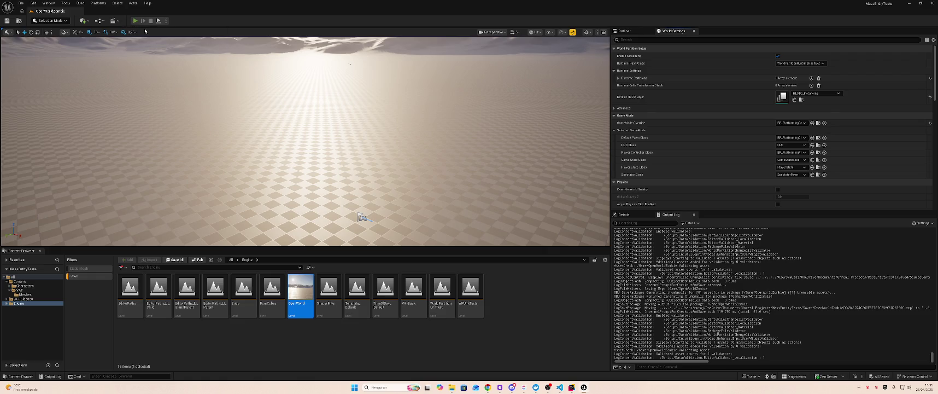
{"action": "left_click", "coordinate": [135, 21]}
Step: Stop the test play and move the Player Start to a new spot on the floor
{"action": "key", "text": "Escape"}
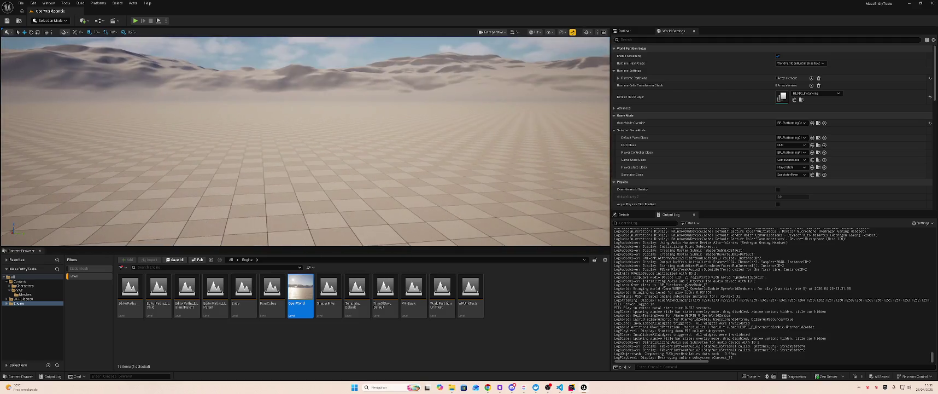
{"action": "left_click", "coordinate": [268, 157]}
{"action": "mouse_move", "coordinate": [261, 159]}
{"action": "left_mouse_down"}
{"action": "mouse_move", "coordinate": [198, 178]}
{"action": "mouse_move", "coordinate": [240, 210]}
{"action": "mouse_move", "coordinate": [402, 157]}
{"action": "mouse_move", "coordinate": [361, 144]}
{"action": "mouse_move", "coordinate": [249, 238]}
{"action": "mouse_move", "coordinate": [330, 203]}
{"action": "mouse_move", "coordinate": [356, 153]}
{"action": "mouse_move", "coordinate": [166, 164]}
{"action": "mouse_move", "coordinate": [302, 146]}
{"action": "left_mouse_up"}
Step: Test-play from the new Player Start spot, then fly the view forward over the terrain
{"action": "key", "text": "alt+p"}
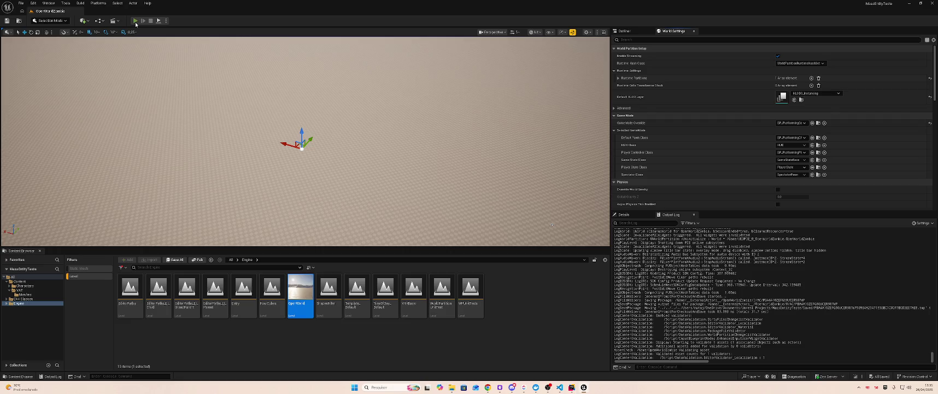
{"action": "key", "text": "Escape"}
{"action": "scroll", "coordinate": [162, 45], "scroll_direction": "down", "scroll_amount": 5}
{"action": "left_click", "coordinate": [303, 136]}
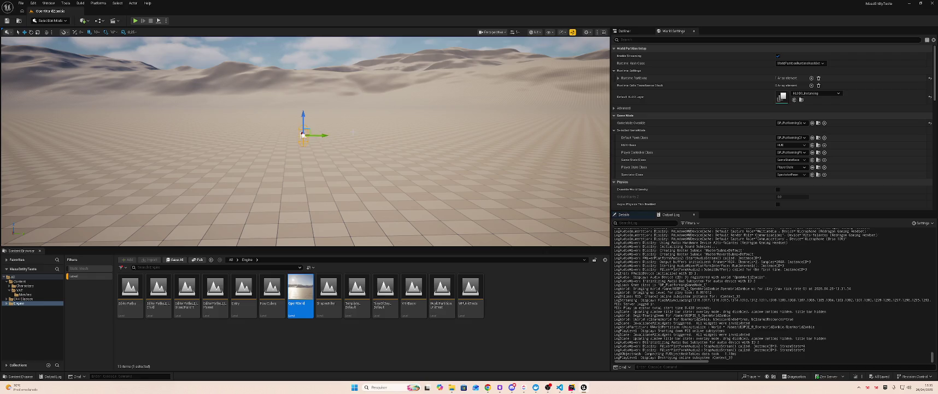
{"action": "scroll", "coordinate": [302, 137], "scroll_direction": "up", "scroll_amount": 5}
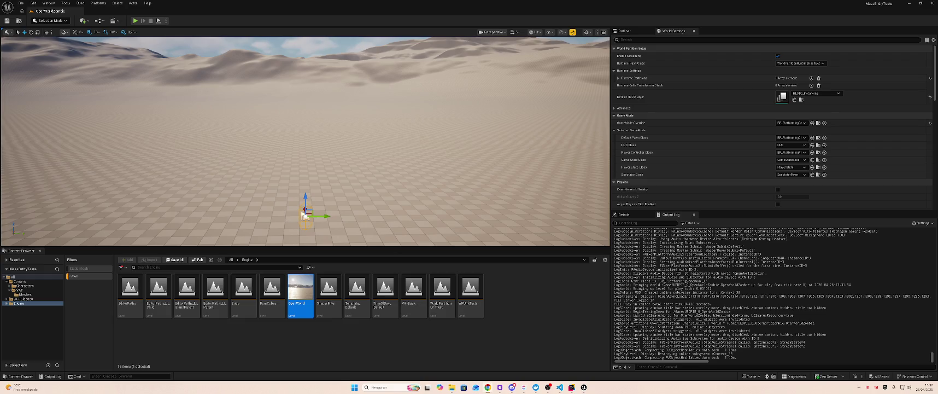
{"action": "mouse_move", "coordinate": [53, 122]}
{"action": "left_mouse_down"}
{"action": "mouse_move", "coordinate": [54, 88]}
{"action": "mouse_move", "coordinate": [54, 131]}
{"action": "mouse_move", "coordinate": [66, 148]}
{"action": "mouse_move", "coordinate": [55, 138]}
{"action": "left_mouse_up"}
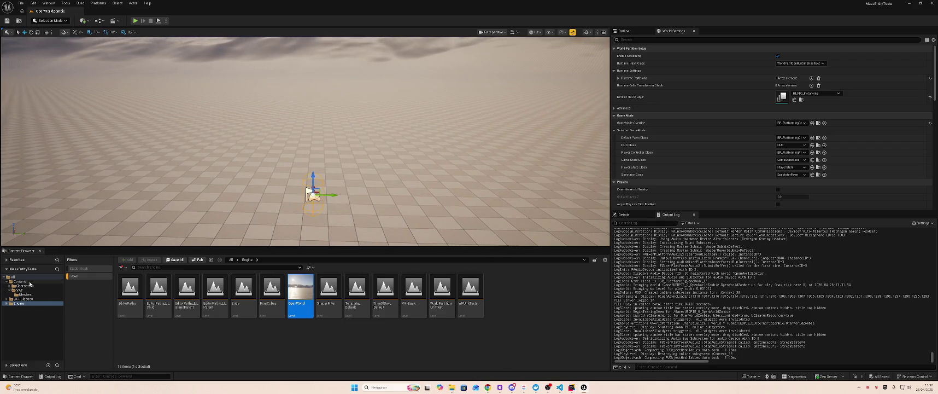
Step: In Project Settings' Maps & Modes, set the Game Default Map to OpenWorldZombie
{"action": "left_click", "coordinate": [22, 281]}
{"action": "left_click", "coordinate": [33, 2]}
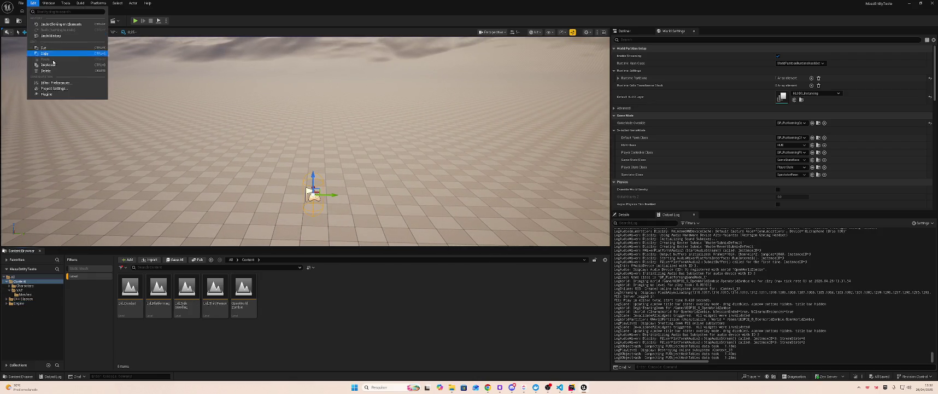
{"action": "left_click", "coordinate": [51, 91]}
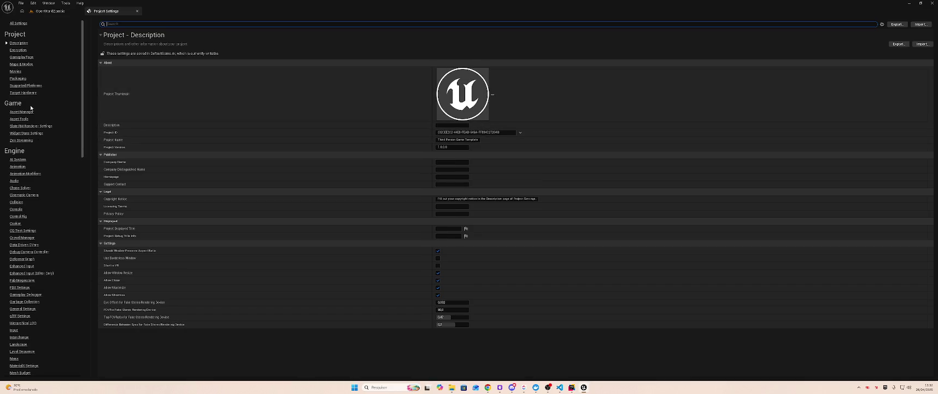
{"action": "left_click", "coordinate": [21, 65]}
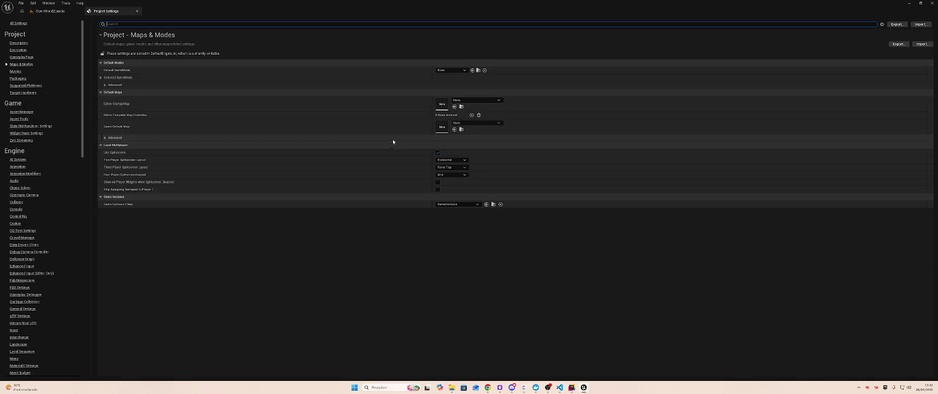
{"action": "left_click", "coordinate": [496, 123]}
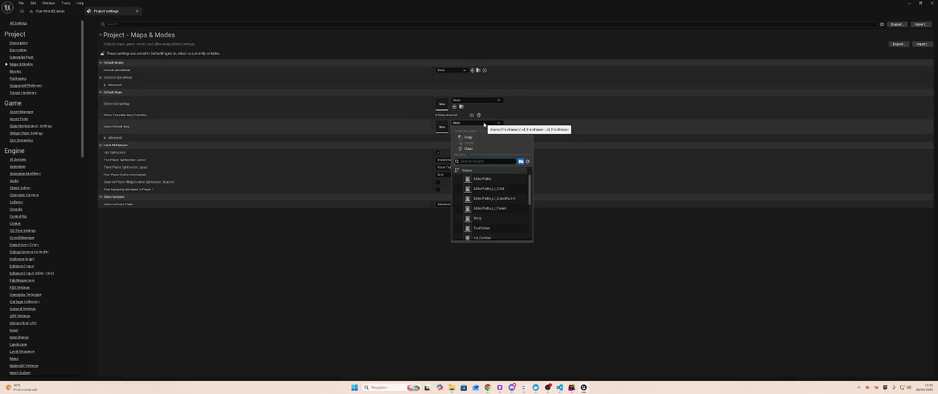
{"action": "type", "text": "open"}
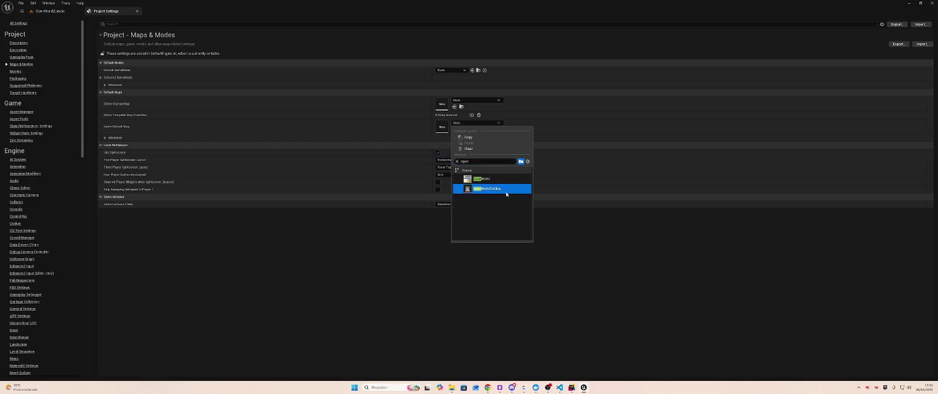
{"action": "left_click", "coordinate": [506, 189]}
Step: Set the Editor Startup Map to OpenWorldZombie and close Project Settings
{"action": "left_click", "coordinate": [476, 100]}
{"action": "type", "text": "open"}
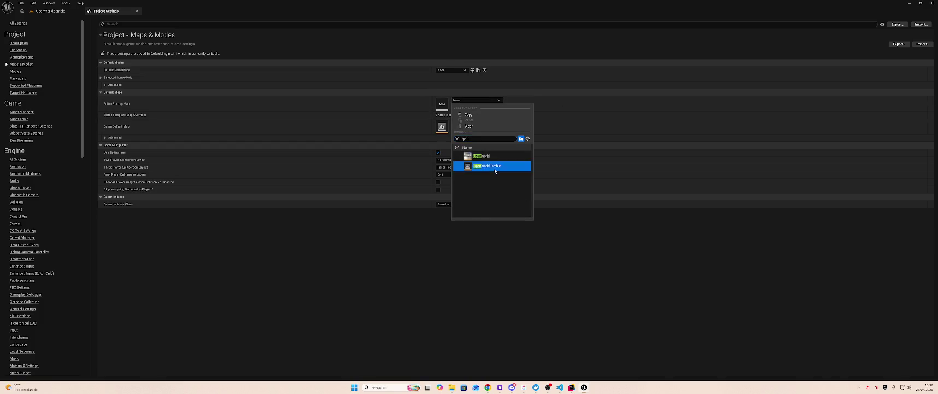
{"action": "left_click", "coordinate": [494, 165]}
{"action": "left_click", "coordinate": [137, 11]}
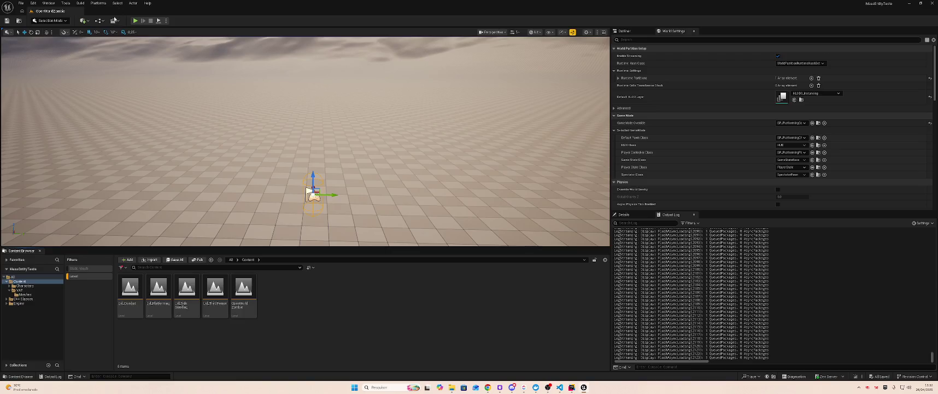
Step: Test-play the level briefly, then show the VAT folder's contents
{"action": "left_click", "coordinate": [135, 20]}
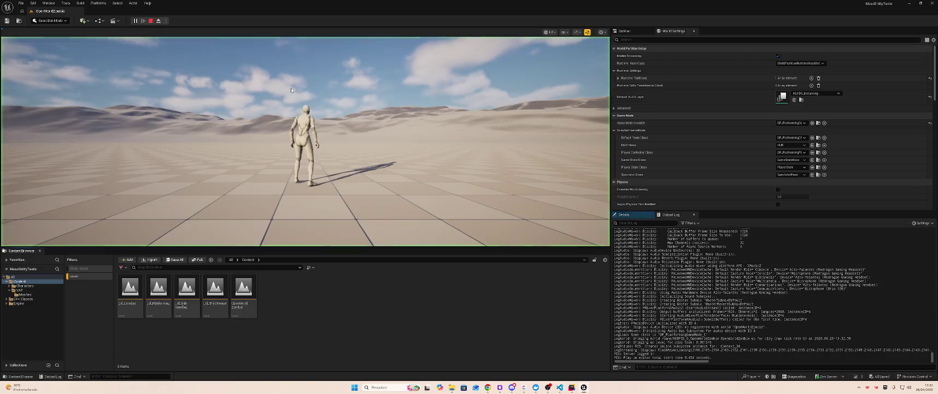
{"action": "key", "text": "Escape"}
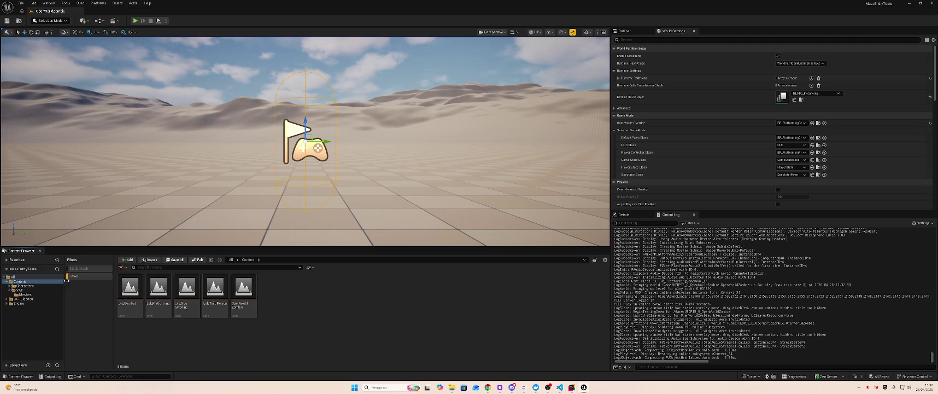
{"action": "left_click", "coordinate": [60, 290]}
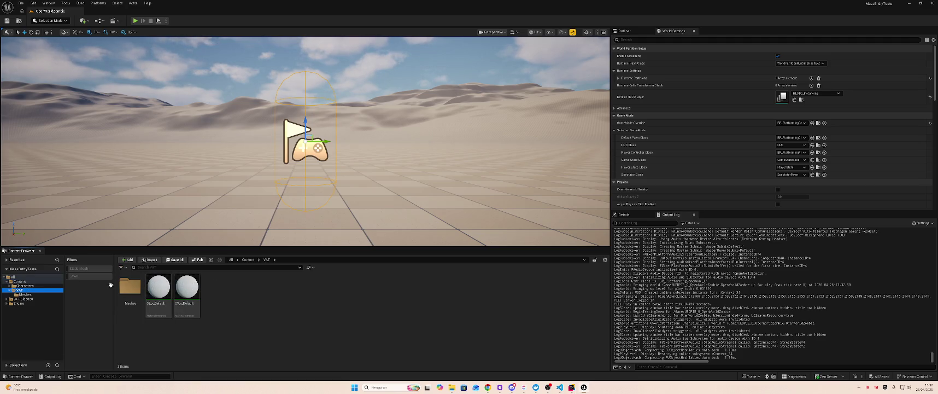
{"action": "left_click", "coordinate": [237, 283]}
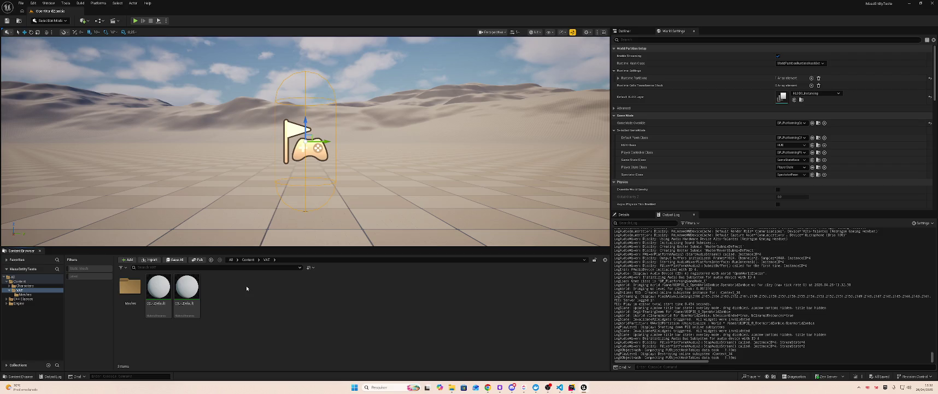
Step: Create a new folder named Materials inside VAT
{"action": "right_click", "coordinate": [246, 288]}
{"action": "left_click", "coordinate": [275, 109]}
{"action": "type", "text": "Materials"}
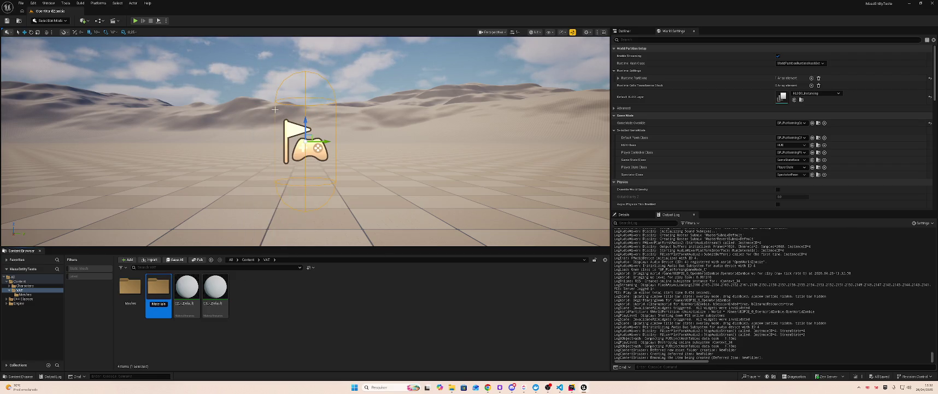
{"action": "key", "text": "Return"}
Step: Move both zombie material instances into the Materials folder and open it
{"action": "left_click", "coordinate": [187, 289]}
{"action": "left_click", "coordinate": [215, 290], "text": "ctrl"}
{"action": "left_click_drag", "start_coordinate": [215, 290], "coordinate": [128, 295]}
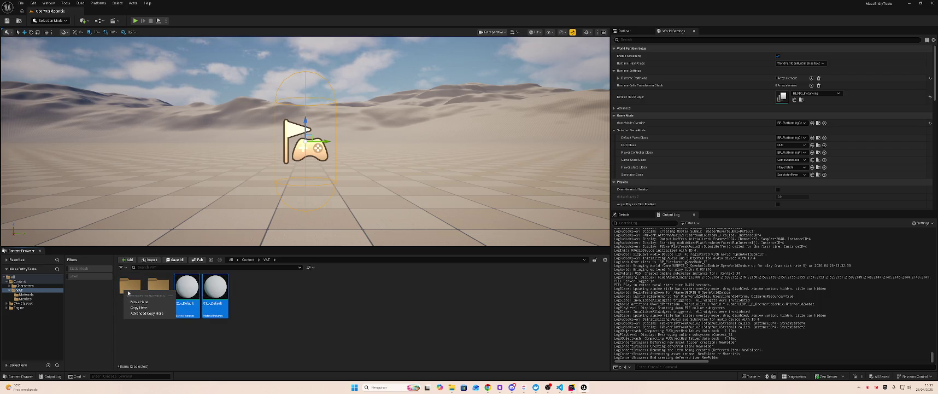
{"action": "left_click", "coordinate": [133, 302]}
{"action": "left_click", "coordinate": [128, 290]}
{"action": "double_click", "coordinate": [128, 290]}
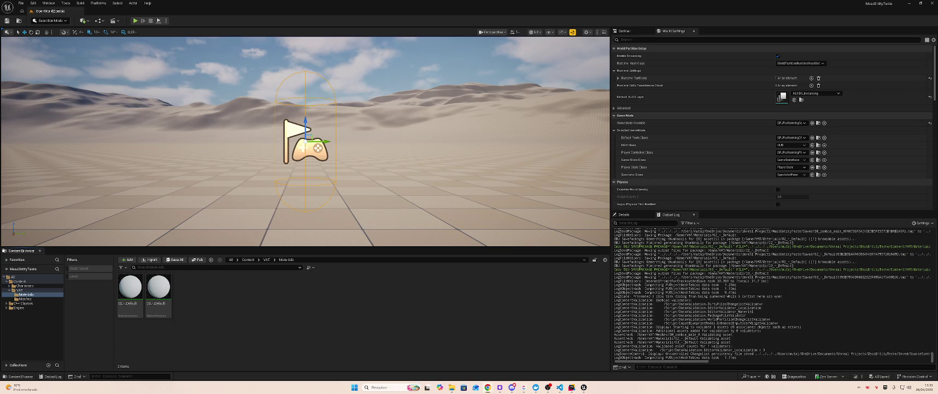
Step: Step back to VAT, reopen Materials, and switch over to File Explorer
{"action": "key", "text": "BackSpace"}
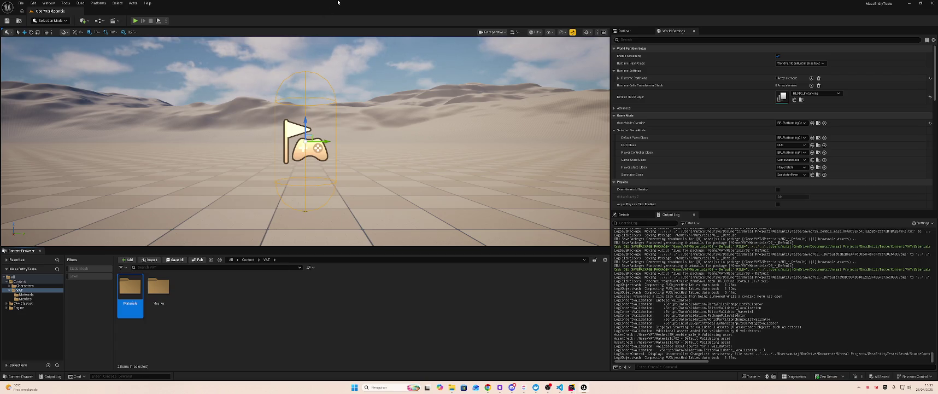
{"action": "key", "text": "Return"}
{"action": "key", "text": "alt+Tab"}
{"action": "key", "text": "Tab"}
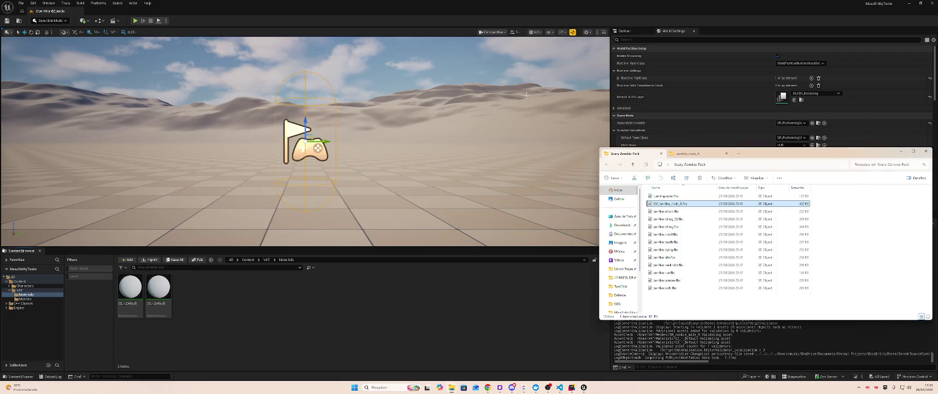
Step: Import the zombie_male_A cloth_01 and face_01 TGA textures into the Materials folder
{"action": "left_click", "coordinate": [687, 154]}
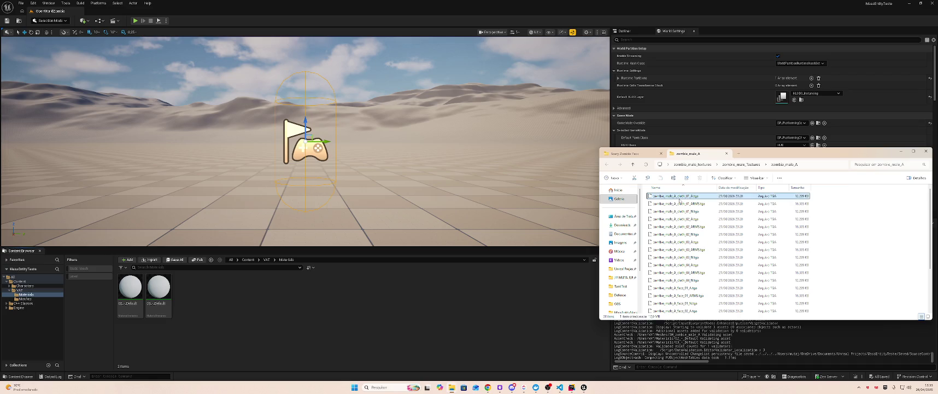
{"action": "left_click", "coordinate": [684, 212], "text": "shift"}
{"action": "left_click", "coordinate": [683, 210]}
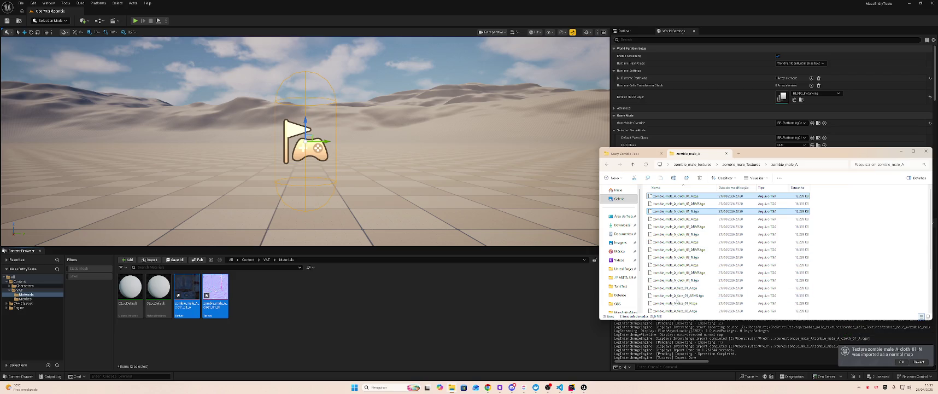
{"action": "left_click", "coordinate": [679, 288]}
{"action": "left_click", "coordinate": [678, 303], "text": "ctrl"}
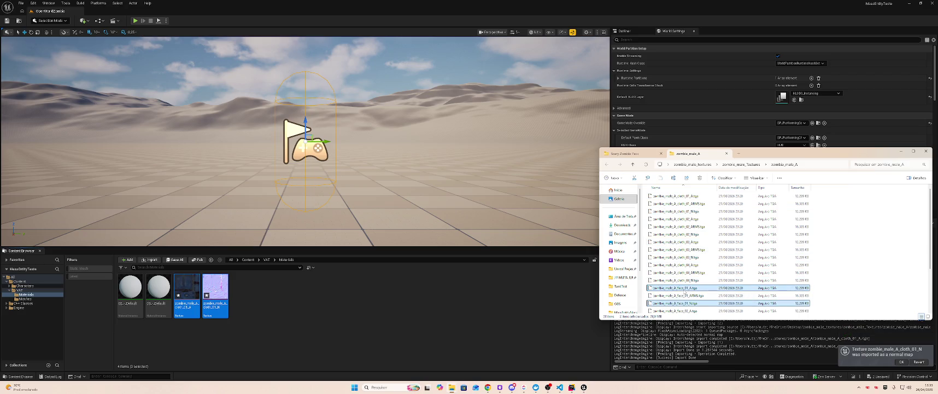
{"action": "left_click_drag", "start_coordinate": [344, 288], "coordinate": [271, 295]}
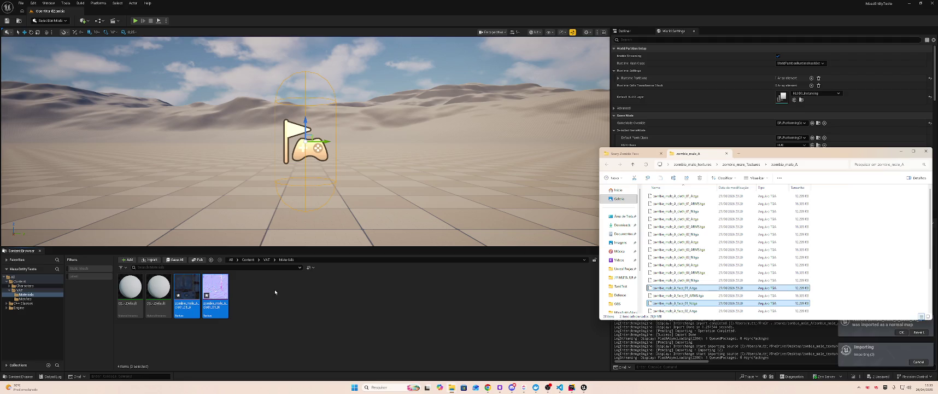
Step: Save all the imported assets and open the first default material instance
{"action": "left_click", "coordinate": [326, 302]}
{"action": "key", "text": "ctrl+shift+s"}
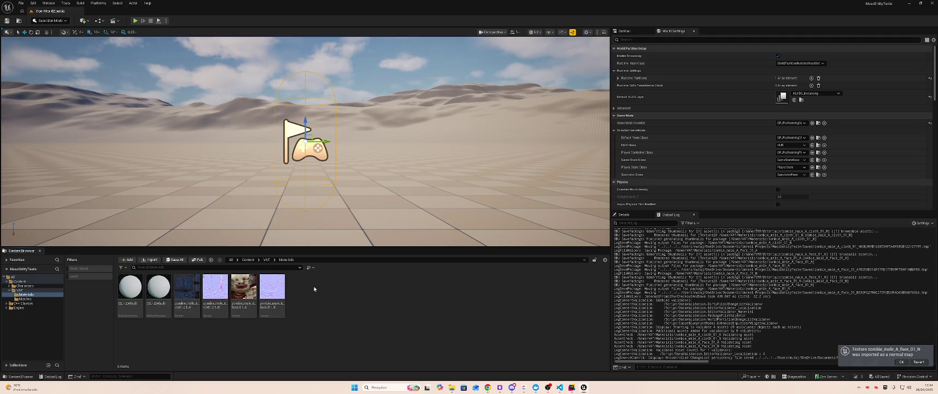
{"action": "double_click", "coordinate": [159, 289]}
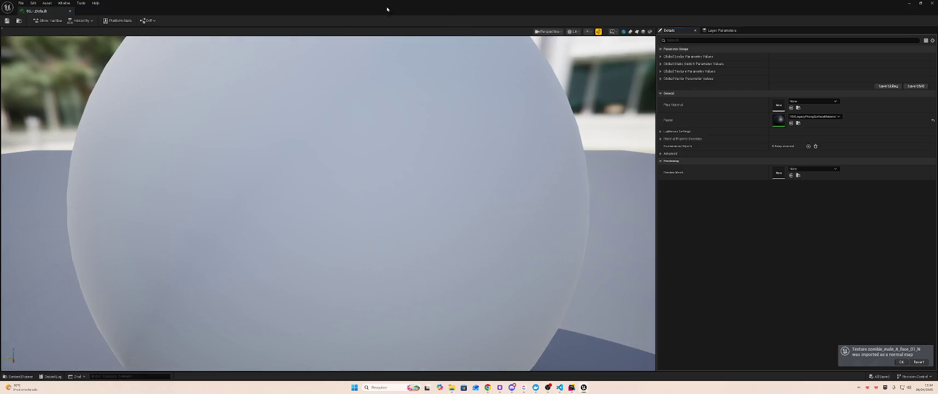
Step: Close the instance editor and create a new material named M_Face
{"action": "middle_click", "coordinate": [57, 17]}
{"action": "right_click", "coordinate": [313, 284]}
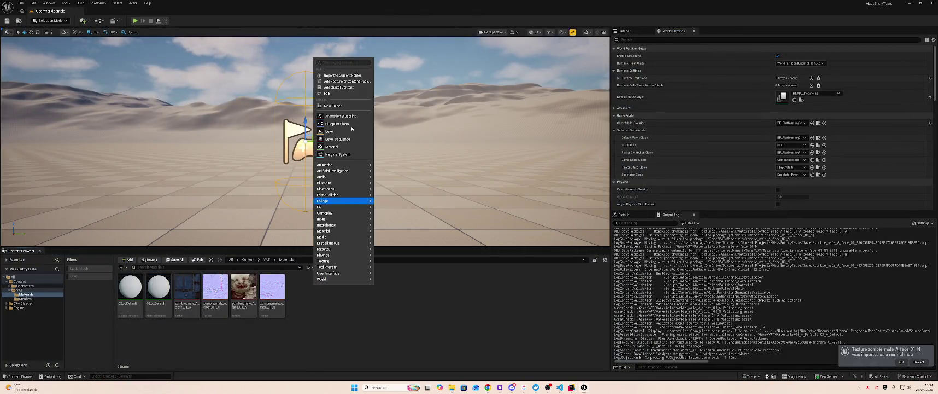
{"action": "left_click", "coordinate": [336, 148]}
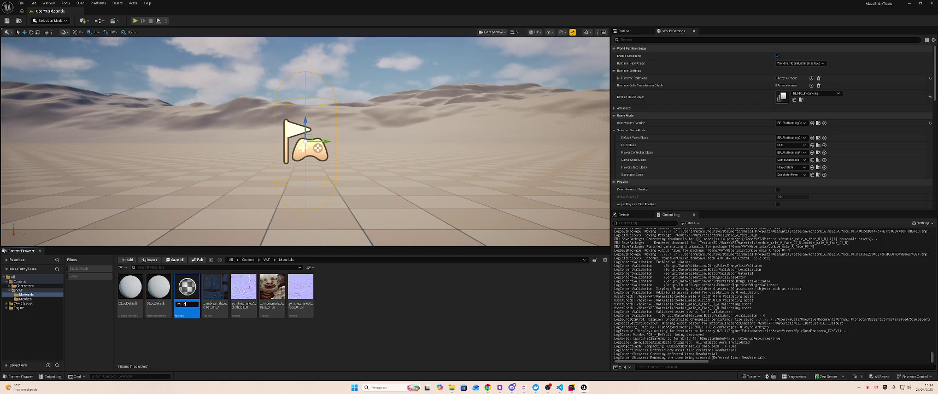
{"action": "type", "text": "ce"}
{"action": "key", "text": "Return"}
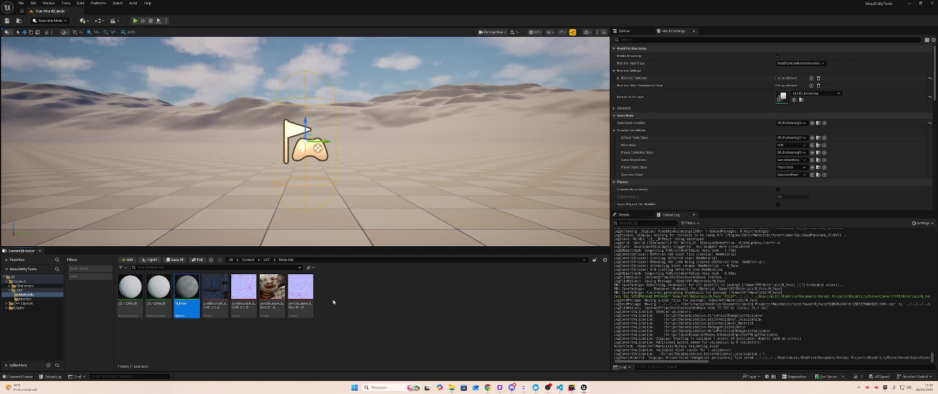
Step: Create a second material M_Body, rename it to M_Clothes, and open it
{"action": "right_click", "coordinate": [334, 285]}
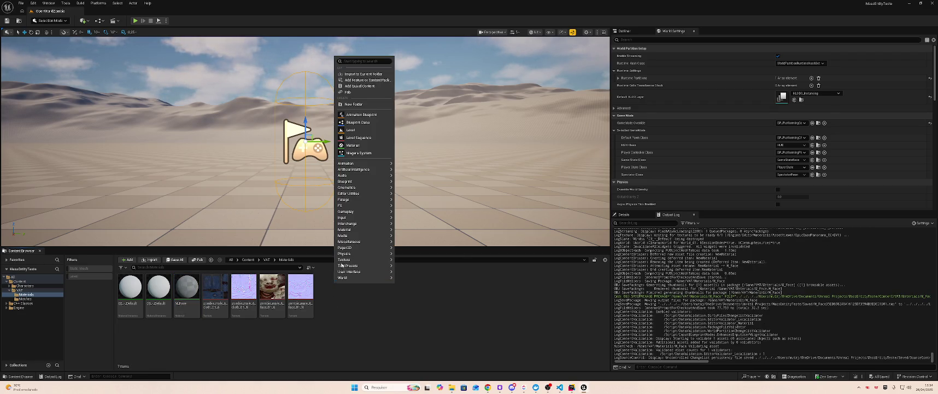
{"action": "left_click", "coordinate": [363, 145]}
{"action": "type", "text": "M_Body"}
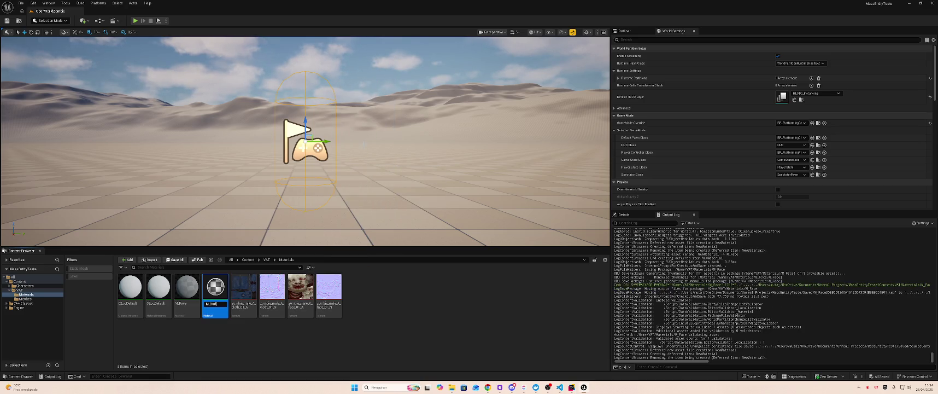
{"action": "key", "text": "Return"}
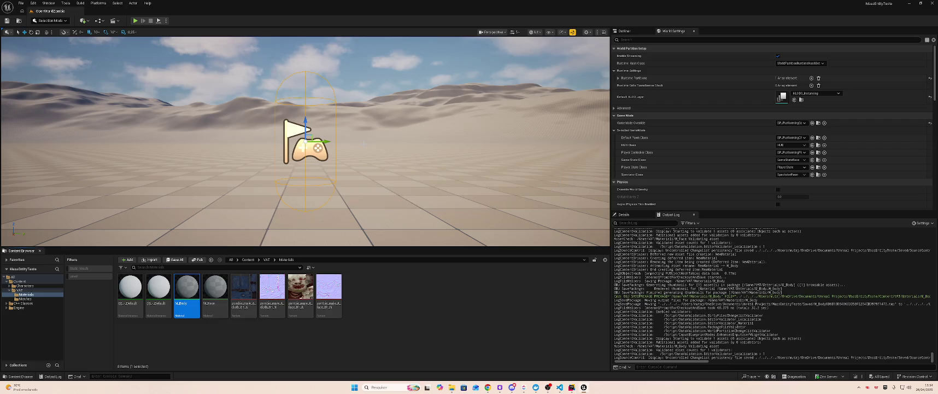
{"action": "key", "text": "F2"}
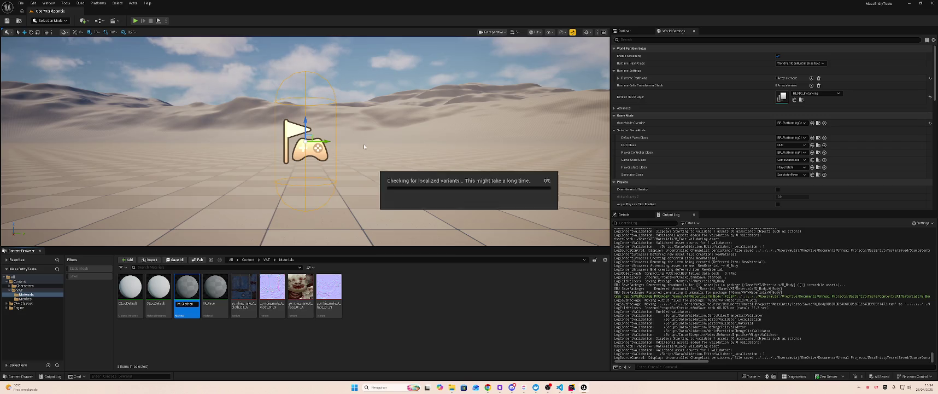
{"action": "key", "text": "Return"}
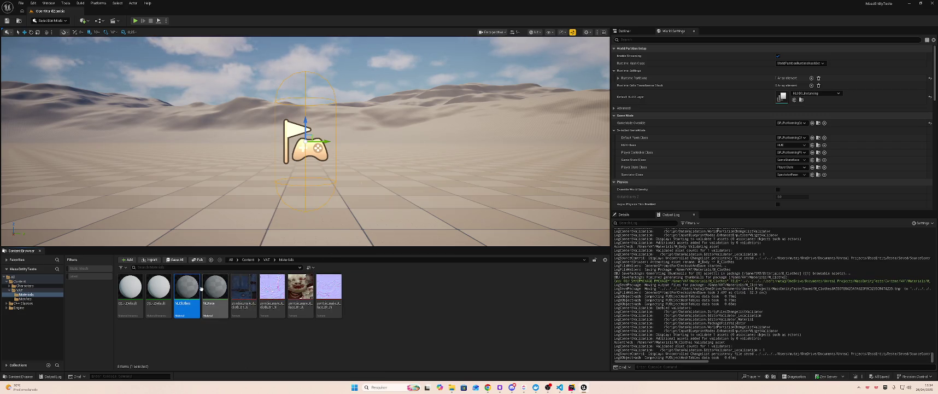
{"action": "double_click", "coordinate": [187, 293]}
Step: Dock the M_Clothes editor and place the cloth colour and normal textures in its graph
{"action": "left_click_drag", "start_coordinate": [40, 10], "coordinate": [102, 11]}
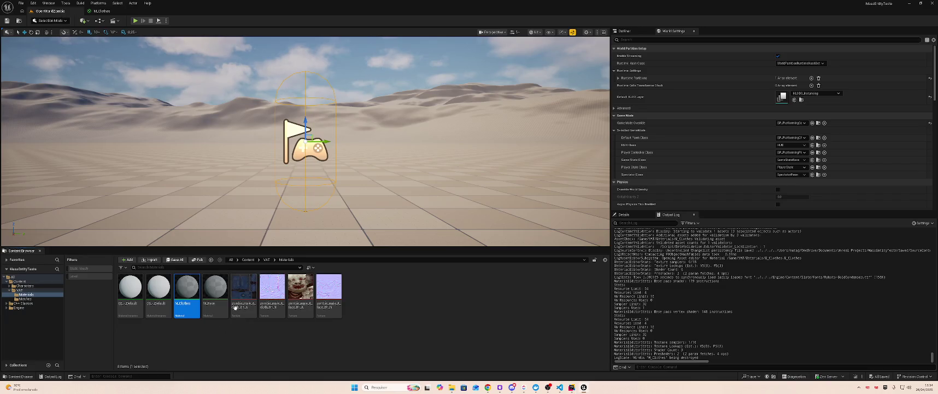
{"action": "left_click", "coordinate": [244, 290]}
{"action": "left_click", "coordinate": [272, 290], "text": "ctrl"}
{"action": "left_click_drag", "start_coordinate": [272, 290], "coordinate": [239, 260]}
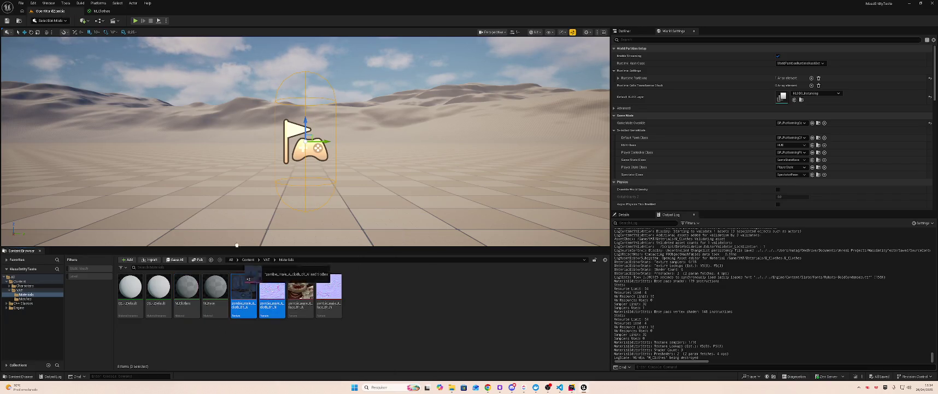
{"action": "left_click", "coordinate": [101, 11]}
{"action": "mouse_move", "coordinate": [386, 98]}
{"action": "left_mouse_down"}
{"action": "mouse_move", "coordinate": [422, 107]}
{"action": "mouse_move", "coordinate": [410, 127]}
{"action": "mouse_move", "coordinate": [423, 108]}
{"action": "left_mouse_up"}
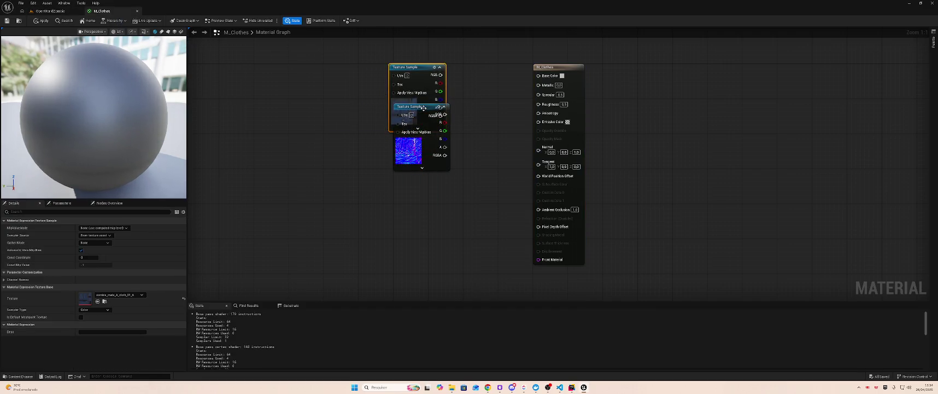
{"action": "left_click_drag", "start_coordinate": [415, 66], "coordinate": [438, 58]}
{"action": "left_click_drag", "start_coordinate": [423, 107], "coordinate": [433, 160]}
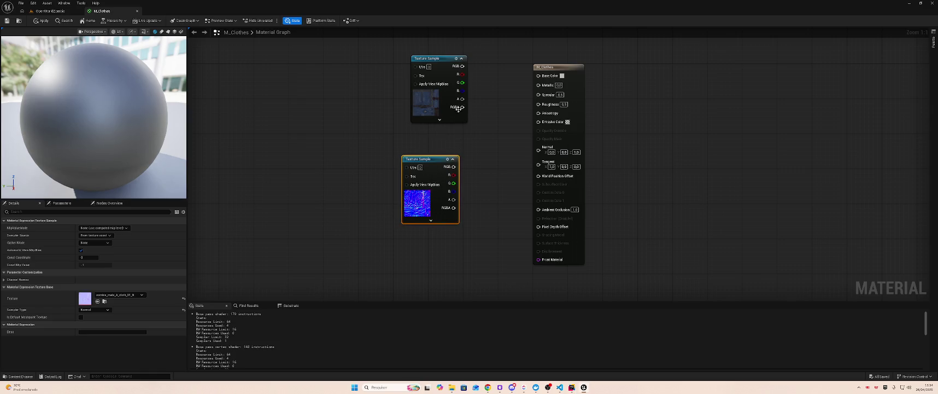
Step: Connect the cloth colour to Base Color and Emissive Color, and the normal map to Normal
{"action": "left_click_drag", "start_coordinate": [464, 66], "coordinate": [538, 75]}
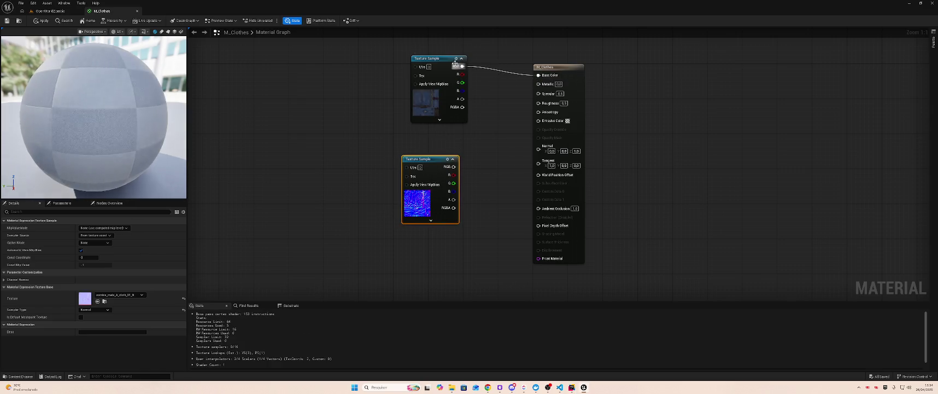
{"action": "mouse_move", "coordinate": [464, 68]}
{"action": "left_mouse_down"}
{"action": "mouse_move", "coordinate": [525, 90]}
{"action": "mouse_move", "coordinate": [544, 111]}
{"action": "mouse_move", "coordinate": [539, 121]}
{"action": "left_mouse_up"}
{"action": "left_click_drag", "start_coordinate": [454, 167], "coordinate": [538, 145]}
{"action": "left_click", "coordinate": [47, 3]}
{"action": "left_click", "coordinate": [71, 18]}
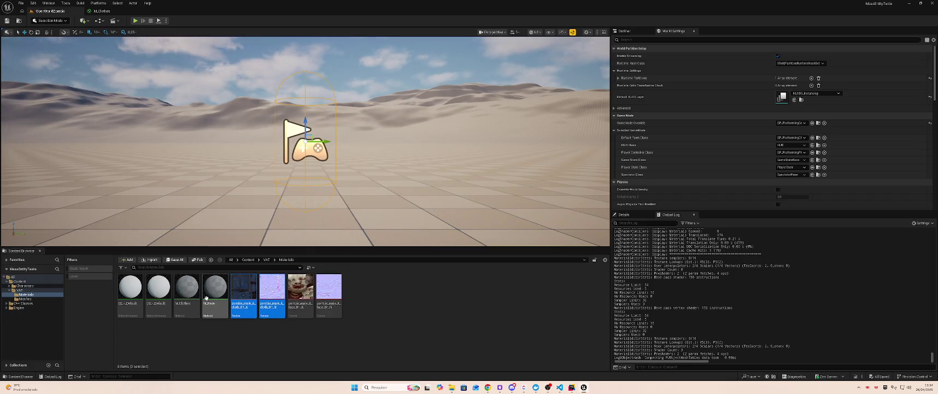
Step: Bring both zombie face textures into the M_Face material graph
{"action": "left_click", "coordinate": [216, 293]}
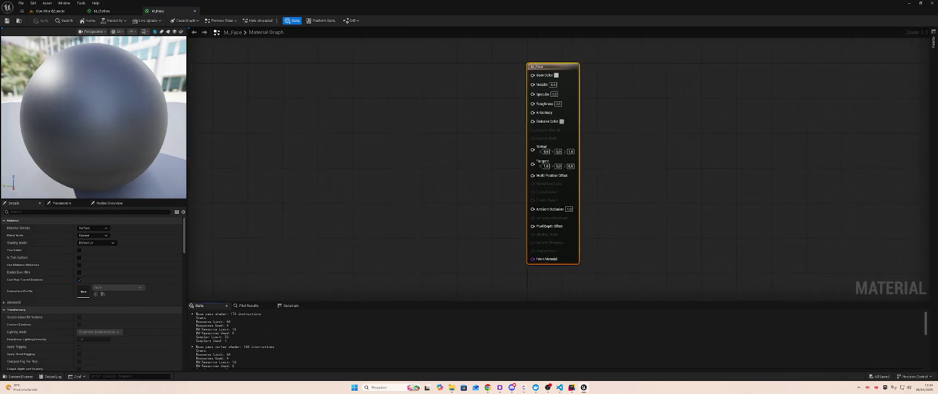
{"action": "left_click", "coordinate": [64, 13]}
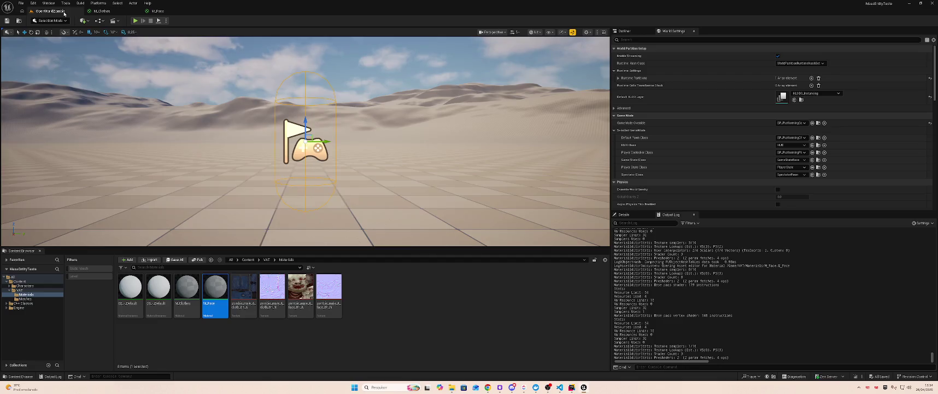
{"action": "left_click", "coordinate": [300, 287]}
{"action": "left_click", "coordinate": [329, 288], "text": "ctrl"}
{"action": "mouse_move", "coordinate": [328, 287]}
{"action": "left_mouse_down"}
{"action": "mouse_move", "coordinate": [168, 10]}
{"action": "mouse_move", "coordinate": [317, 97]}
{"action": "mouse_move", "coordinate": [399, 119]}
{"action": "mouse_move", "coordinate": [450, 82]}
{"action": "mouse_move", "coordinate": [503, 90]}
{"action": "mouse_move", "coordinate": [539, 75]}
{"action": "left_mouse_up"}
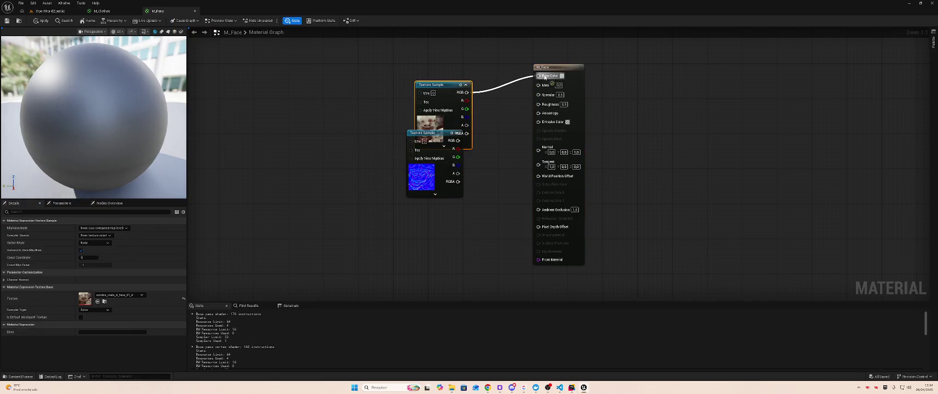
Step: Wire face colour to Emissive Color and the normal map to Normal, then apply M_Face and M_Clothes
{"action": "mouse_move", "coordinate": [467, 92]}
{"action": "left_mouse_down"}
{"action": "mouse_move", "coordinate": [514, 97]}
{"action": "mouse_move", "coordinate": [540, 120]}
{"action": "left_mouse_up"}
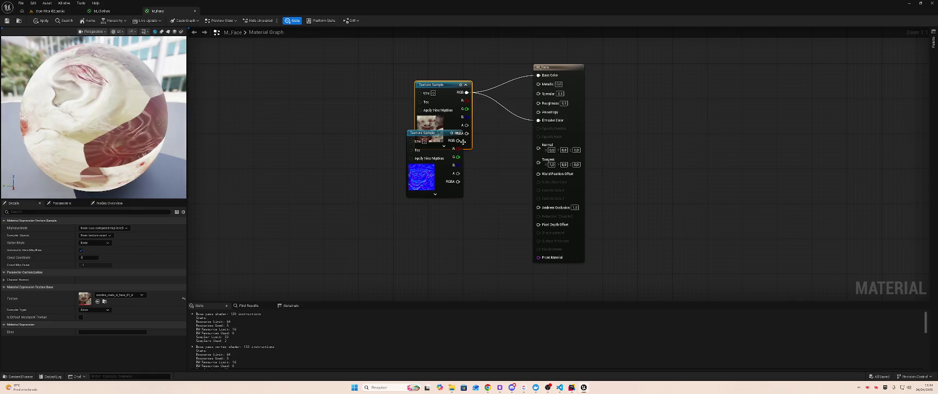
{"action": "mouse_move", "coordinate": [457, 140]}
{"action": "left_mouse_down"}
{"action": "mouse_move", "coordinate": [552, 182]}
{"action": "mouse_move", "coordinate": [539, 146]}
{"action": "left_mouse_up"}
{"action": "left_click", "coordinate": [44, 20]}
{"action": "left_click", "coordinate": [101, 11]}
{"action": "left_click", "coordinate": [43, 21]}
{"action": "left_click", "coordinate": [49, 11]}
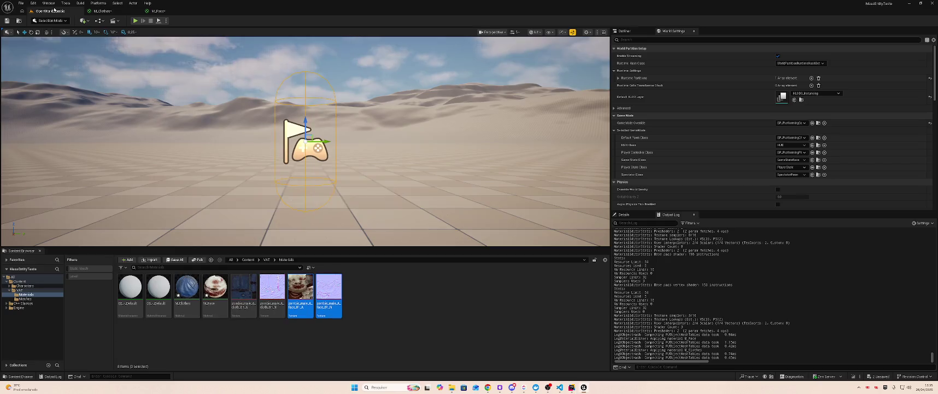
Step: Place SM_zombie_male_A into the level and save it
{"action": "left_click", "coordinate": [175, 259]}
{"action": "double_click", "coordinate": [159, 288]}
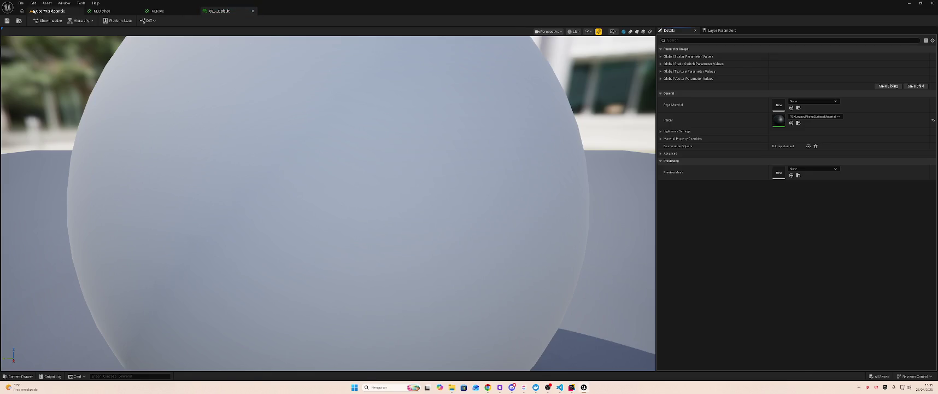
{"action": "left_click", "coordinate": [52, 11]}
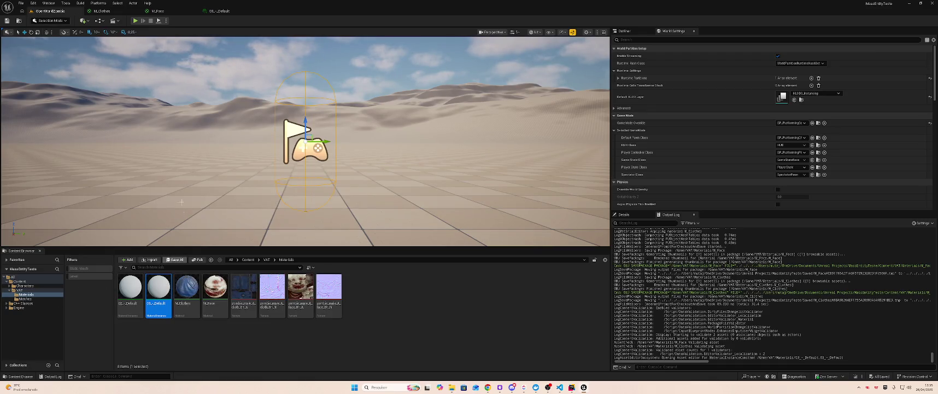
{"action": "left_click", "coordinate": [34, 300]}
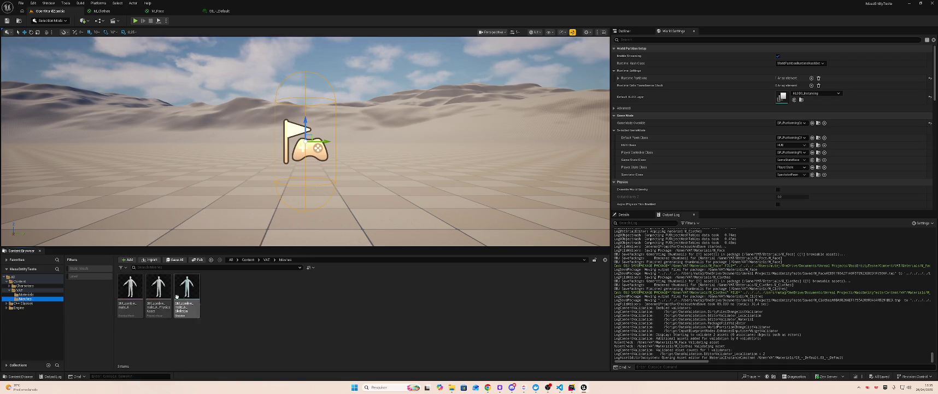
{"action": "mouse_move", "coordinate": [131, 290]}
{"action": "left_mouse_down"}
{"action": "mouse_move", "coordinate": [313, 136]}
{"action": "mouse_move", "coordinate": [356, 145]}
{"action": "mouse_move", "coordinate": [303, 143]}
{"action": "left_mouse_up"}
{"action": "key", "text": "ctrl+s"}
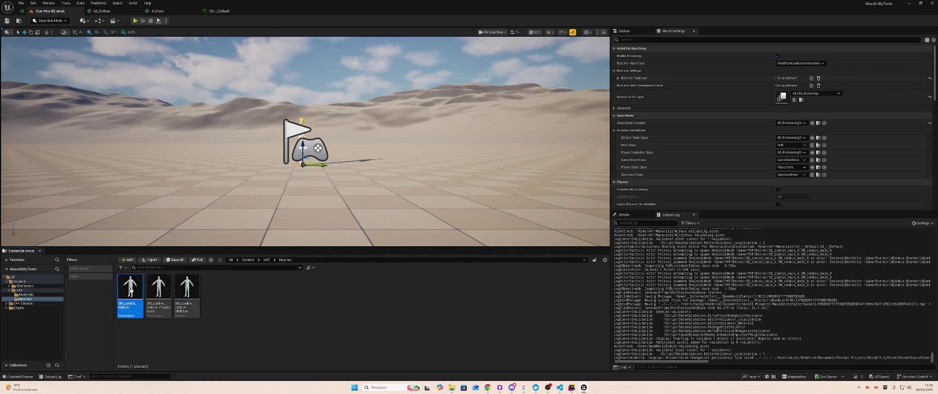
Step: Highlight Element 0 in the zombie mesh editor, then open the 03_-_Default material instance
{"action": "double_click", "coordinate": [135, 293]}
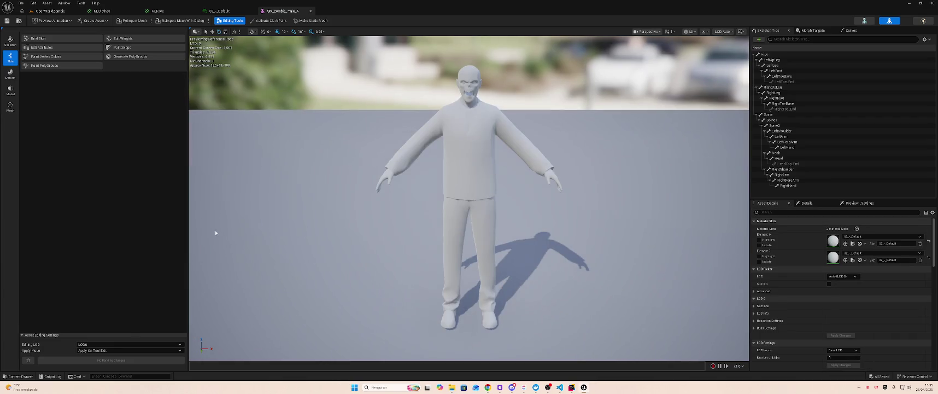
{"action": "left_click", "coordinate": [50, 11]}
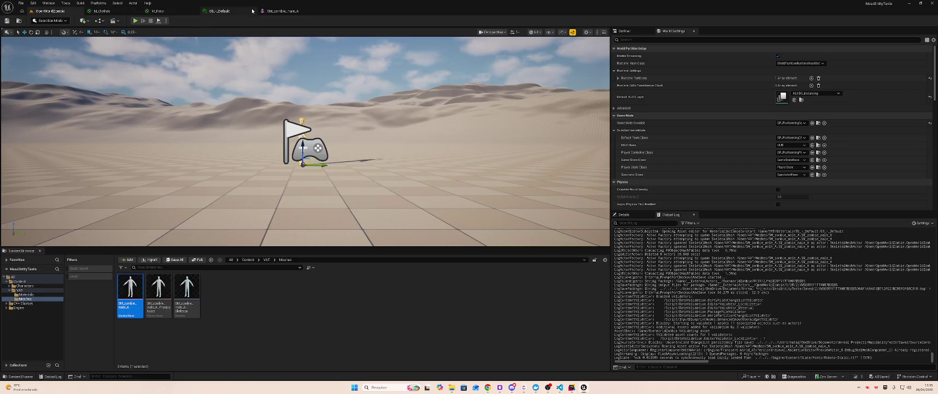
{"action": "left_click", "coordinate": [270, 11]}
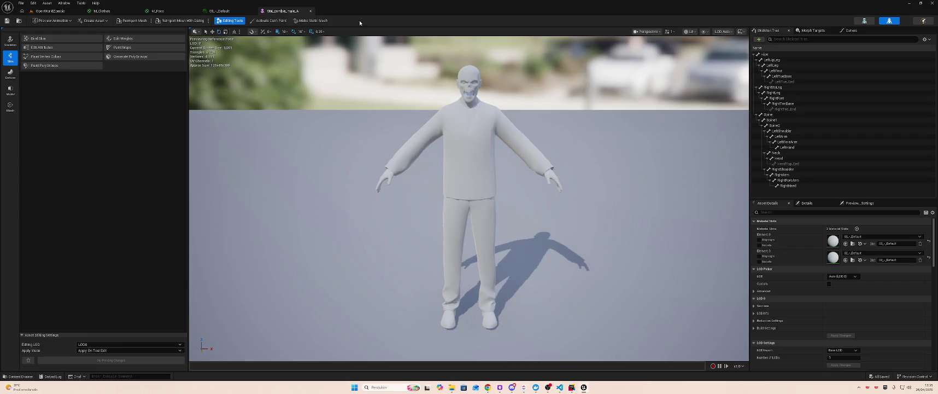
{"action": "left_click", "coordinate": [759, 239]}
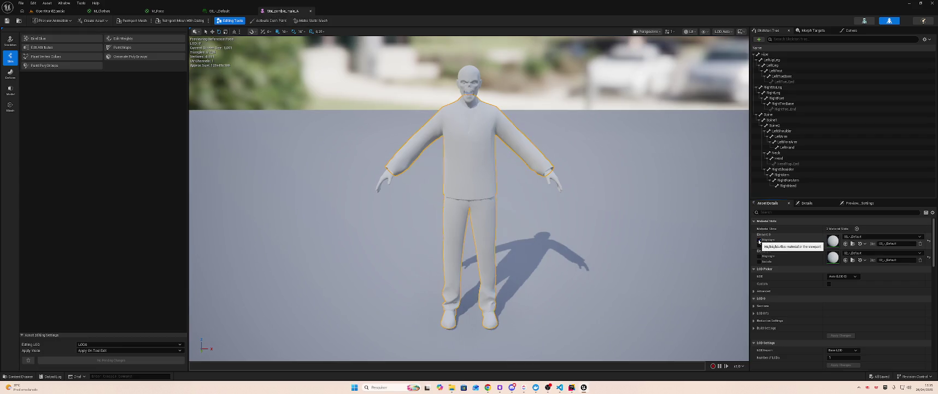
{"action": "left_click", "coordinate": [50, 11]}
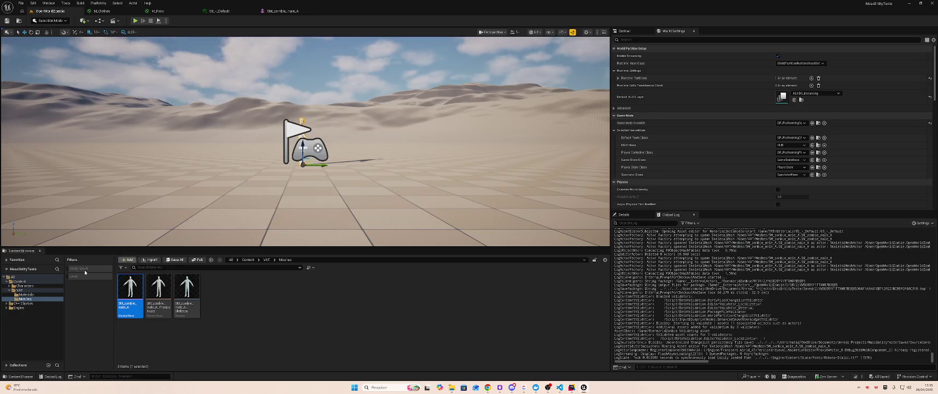
{"action": "left_click", "coordinate": [26, 294]}
{"action": "double_click", "coordinate": [167, 294]}
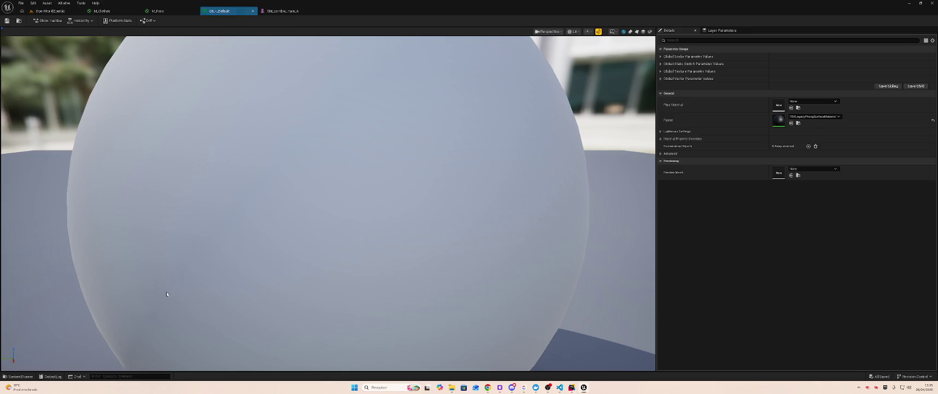
Step: Set M_Clothes as the parent material of 03_-_Default
{"action": "left_click", "coordinate": [815, 116]}
{"action": "type", "text": "B"}
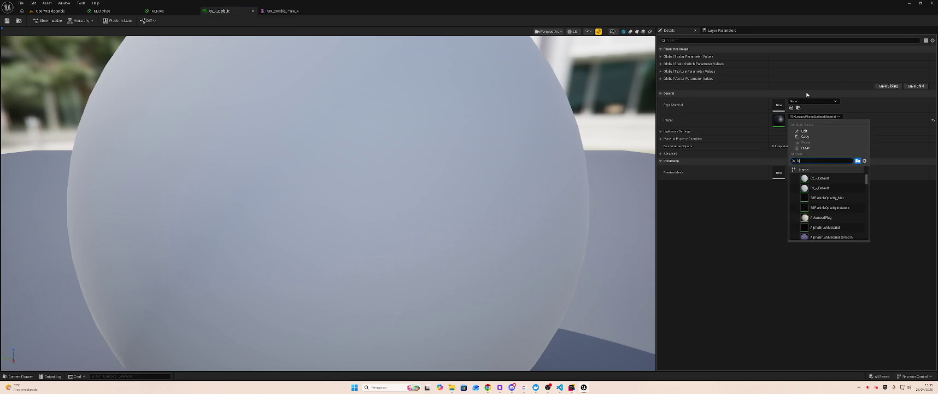
{"action": "type", "text": "lothes"}
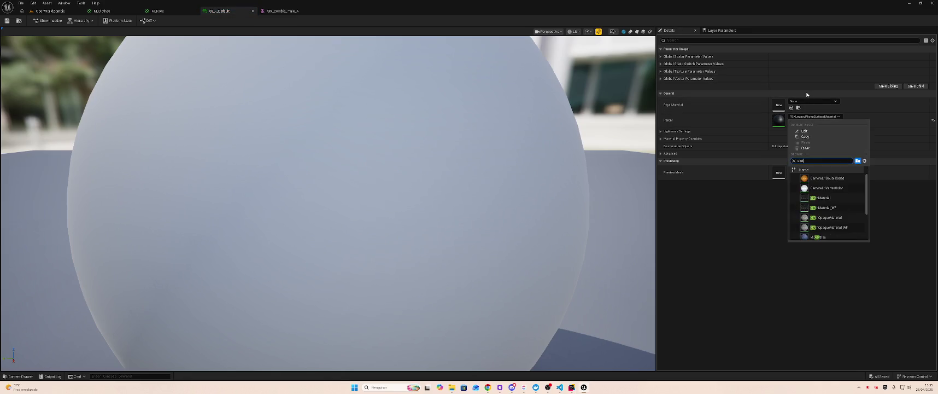
{"action": "left_click", "coordinate": [818, 177]}
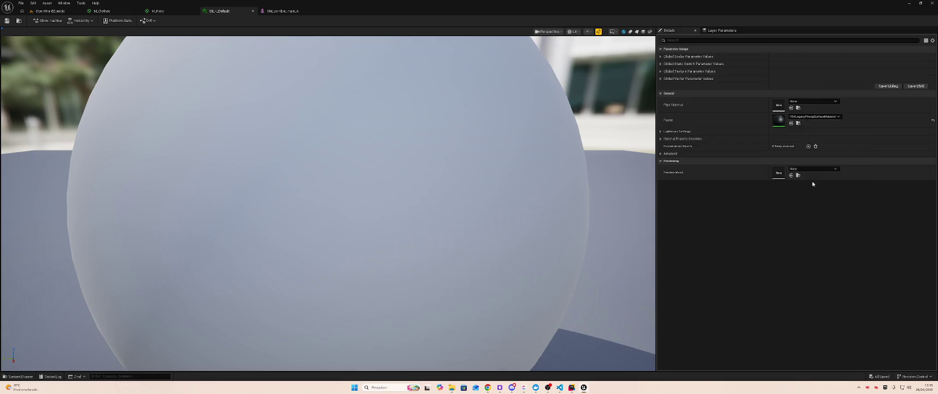
{"action": "left_click", "coordinate": [50, 11]}
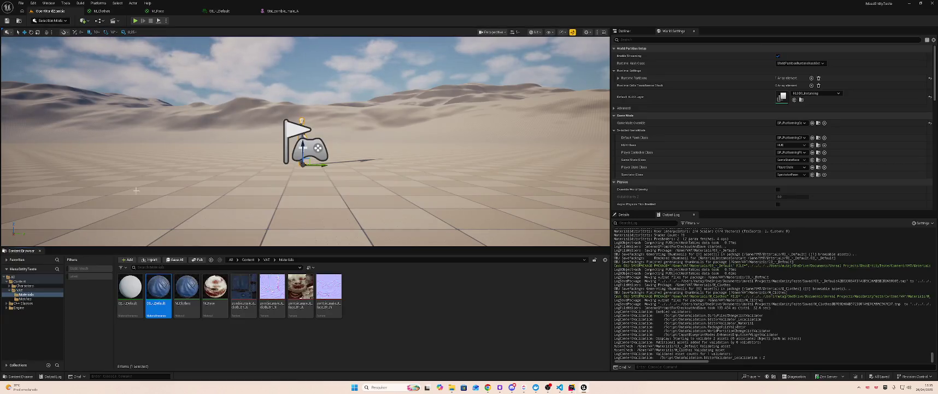
Step: Set M_Face as the parent material of 02_-_Default and check the zombie in the level
{"action": "left_click", "coordinate": [131, 304]}
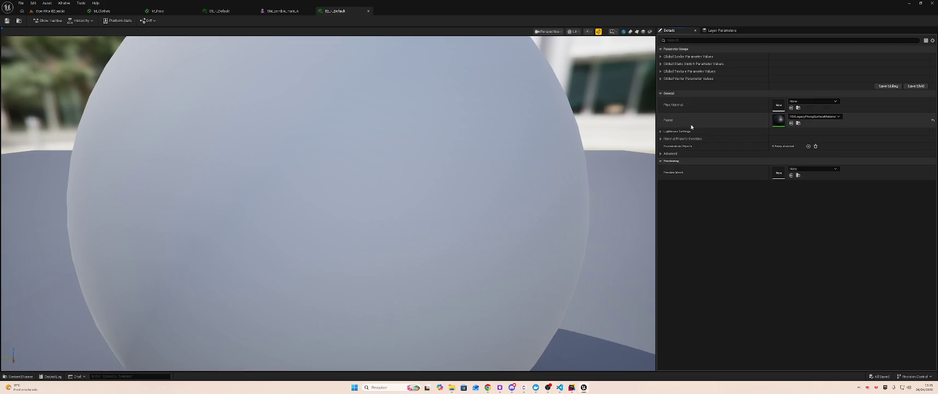
{"action": "left_click", "coordinate": [791, 117]}
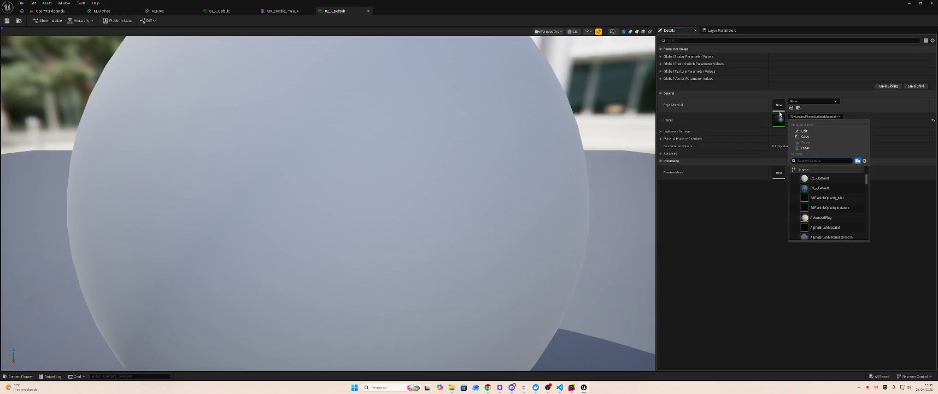
{"action": "left_click", "coordinate": [820, 178]}
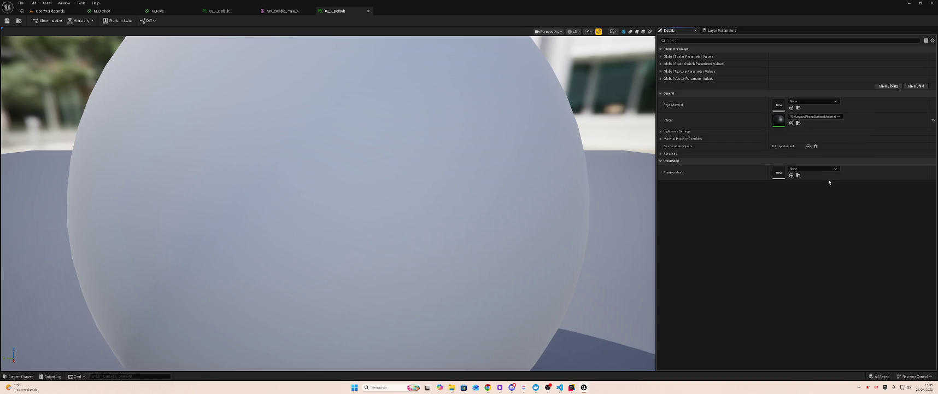
{"action": "left_click", "coordinate": [54, 12]}
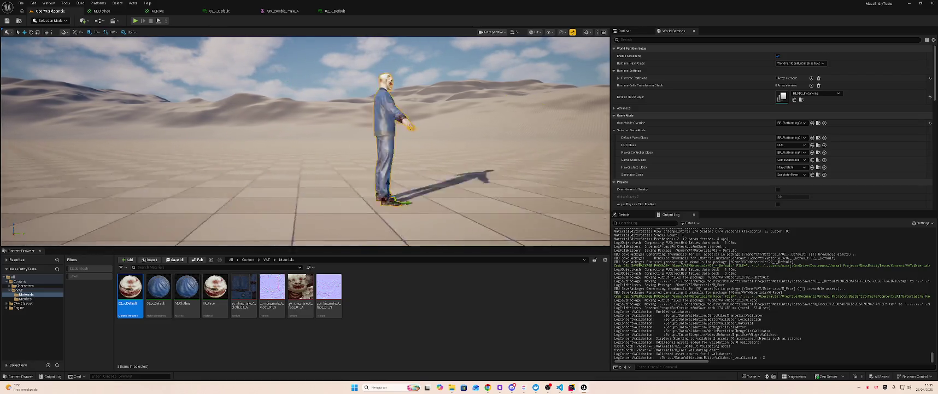
Step: Rotate the zombie 90° on Z to face the camera and save the level
{"action": "key", "text": "f"}
{"action": "key", "text": "e"}
{"action": "mouse_move", "coordinate": [370, 167]}
{"action": "left_mouse_down"}
{"action": "mouse_move", "coordinate": [416, 164]}
{"action": "mouse_move", "coordinate": [377, 167]}
{"action": "mouse_move", "coordinate": [388, 165]}
{"action": "left_mouse_up"}
{"action": "key", "text": "ctrl+s"}
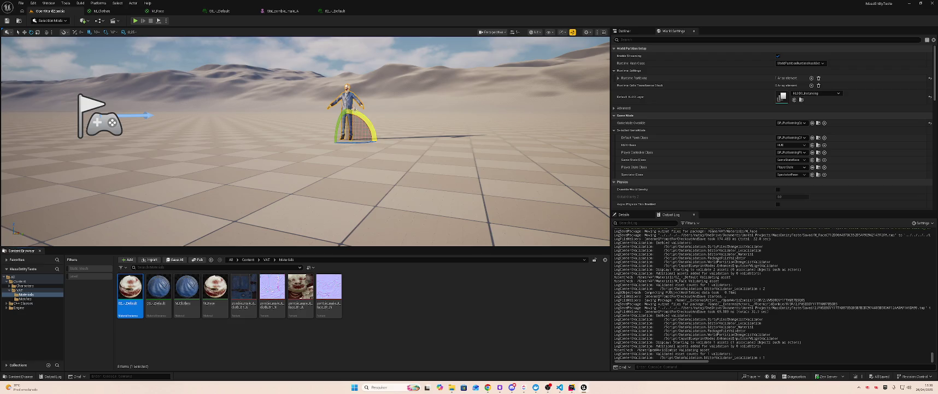
Step: From the zombie's skeletal mesh, make a static mesh saved in VAT's Meshes folder
{"action": "right_click", "coordinate": [348, 97]}
{"action": "left_click", "coordinate": [360, 113]}
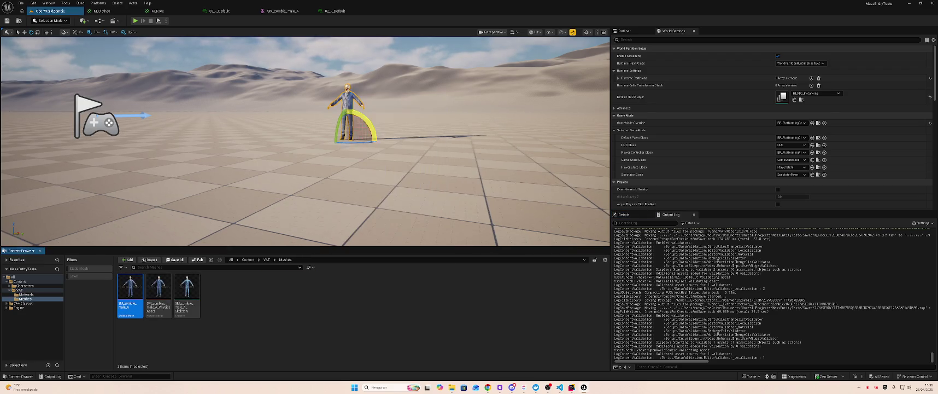
{"action": "double_click", "coordinate": [130, 287]}
{"action": "left_click", "coordinate": [311, 21]}
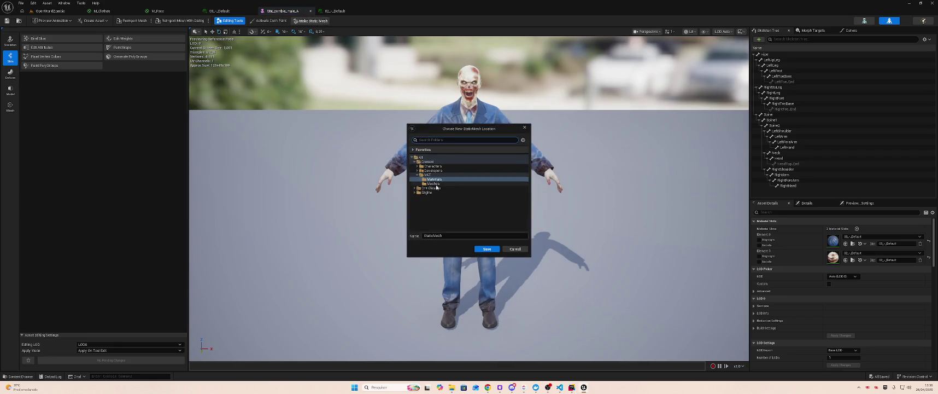
{"action": "left_click", "coordinate": [451, 184]}
{"action": "left_click", "coordinate": [470, 235]}
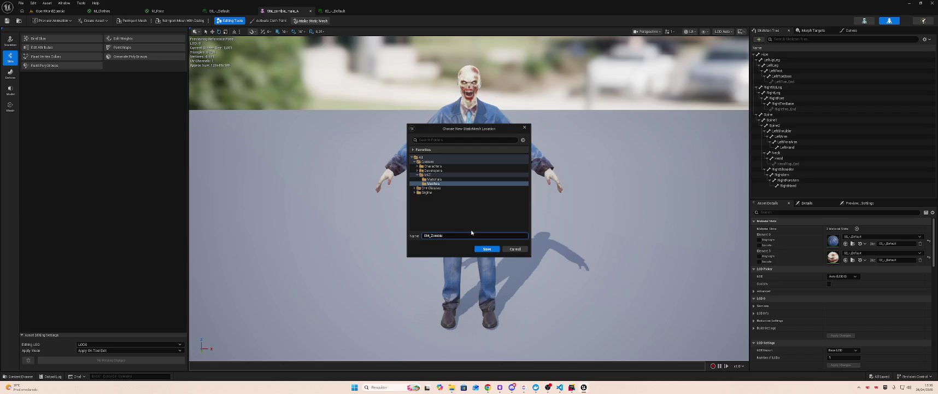
Step: Save the converted zombie as SM_Zombie in VAT/Meshes and open it to inspect it
{"action": "left_click", "coordinate": [487, 249]}
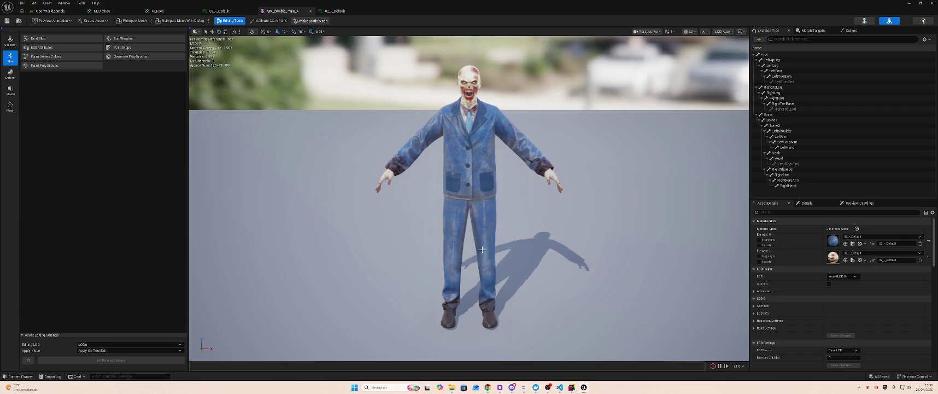
{"action": "left_click", "coordinate": [50, 11]}
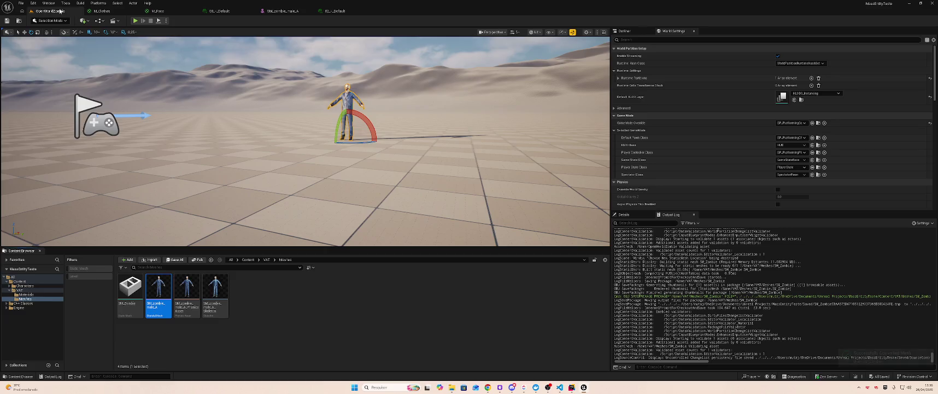
{"action": "left_click_drag", "start_coordinate": [295, 164], "coordinate": [372, 164]}
{"action": "left_click", "coordinate": [130, 294]}
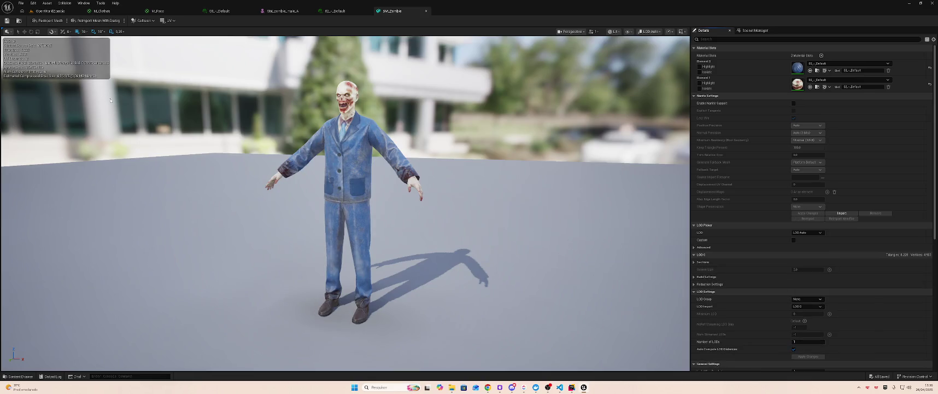
{"action": "left_click", "coordinate": [50, 11]}
{"action": "left_click", "coordinate": [276, 308]}
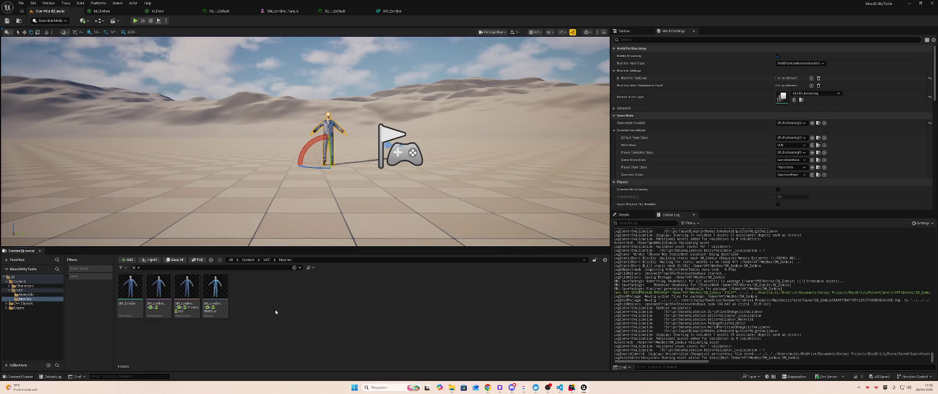
{"action": "left_click", "coordinate": [8, 303]}
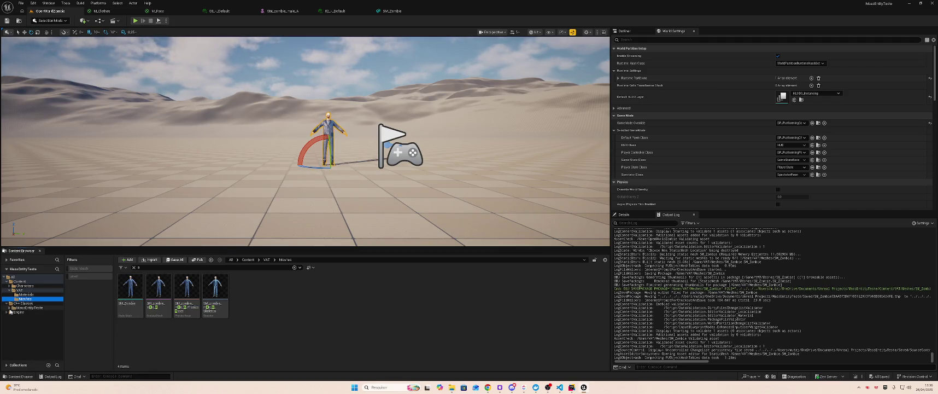
Step: Browse the MassEntityTeste and Engine C++ Classes folders in the Content Browser tree
{"action": "left_click", "coordinate": [12, 307]}
{"action": "left_click", "coordinate": [6, 325]}
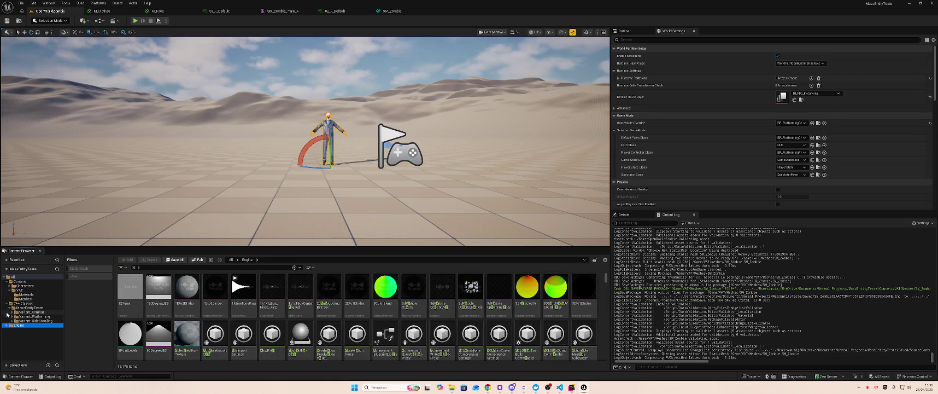
{"action": "left_click", "coordinate": [10, 308]}
{"action": "left_click", "coordinate": [10, 311]}
{"action": "left_click", "coordinate": [9, 308]}
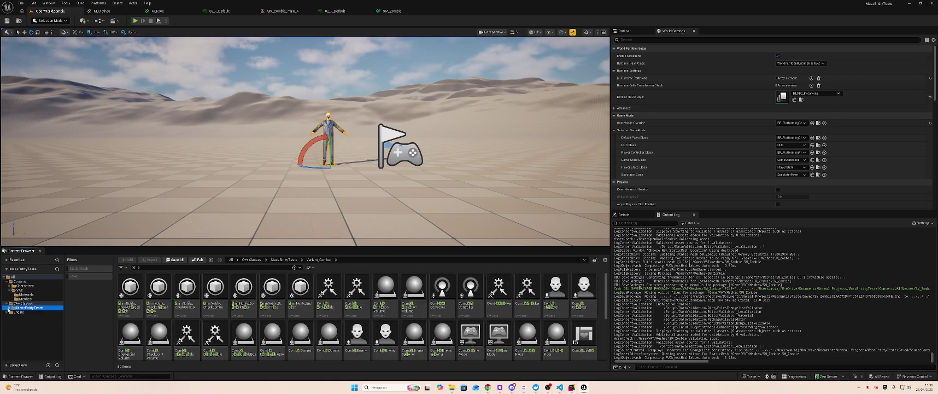
{"action": "key", "text": "Up"}
{"action": "left_click", "coordinate": [6, 312]}
{"action": "left_click", "coordinate": [8, 320]}
Step: Widen the Content Browser folder tree so folder names show in full
{"action": "scroll", "coordinate": [43, 339], "scroll_direction": "down", "scroll_amount": 3}
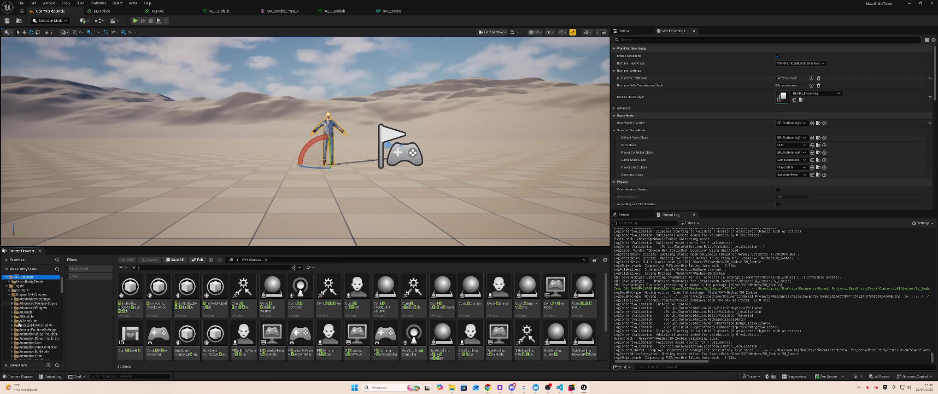
{"action": "scroll", "coordinate": [42, 331], "scroll_direction": "down", "scroll_amount": 2}
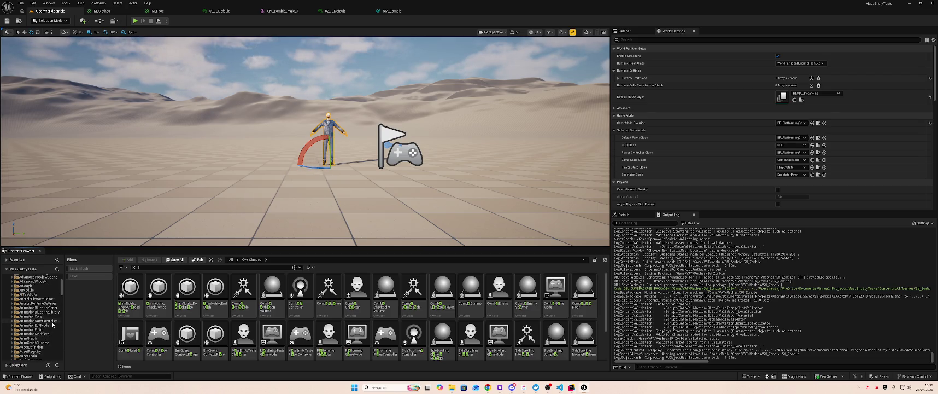
{"action": "scroll", "coordinate": [52, 329], "scroll_direction": "up", "scroll_amount": 7}
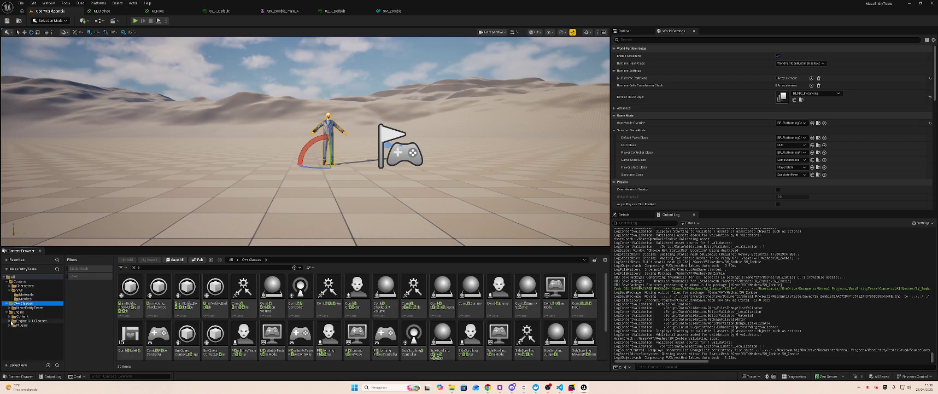
{"action": "scroll", "coordinate": [34, 330], "scroll_direction": "down", "scroll_amount": 5}
{"action": "scroll", "coordinate": [47, 325], "scroll_direction": "down", "scroll_amount": 6}
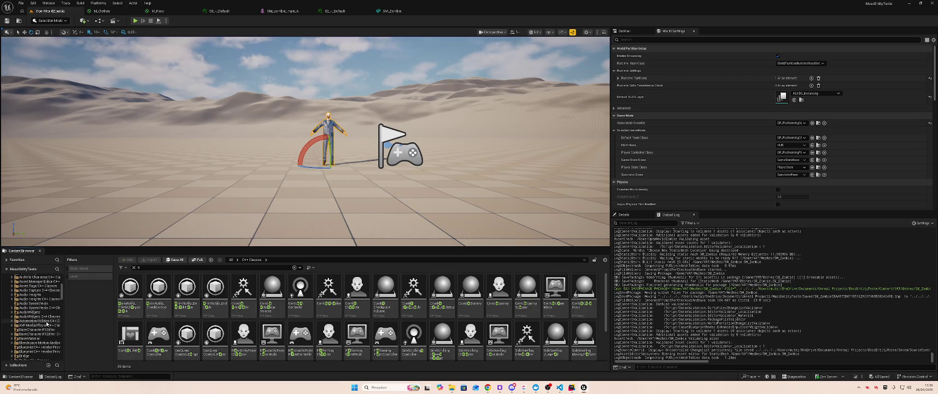
{"action": "scroll", "coordinate": [49, 325], "scroll_direction": "up", "scroll_amount": 3}
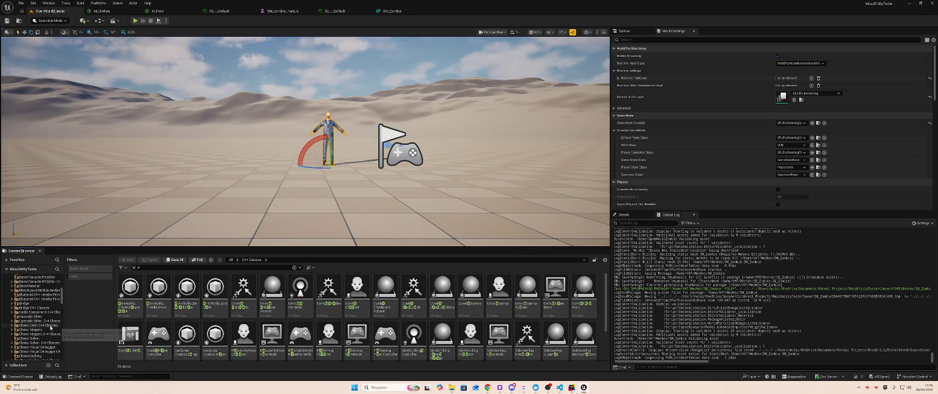
{"action": "scroll", "coordinate": [53, 325], "scroll_direction": "up", "scroll_amount": 5}
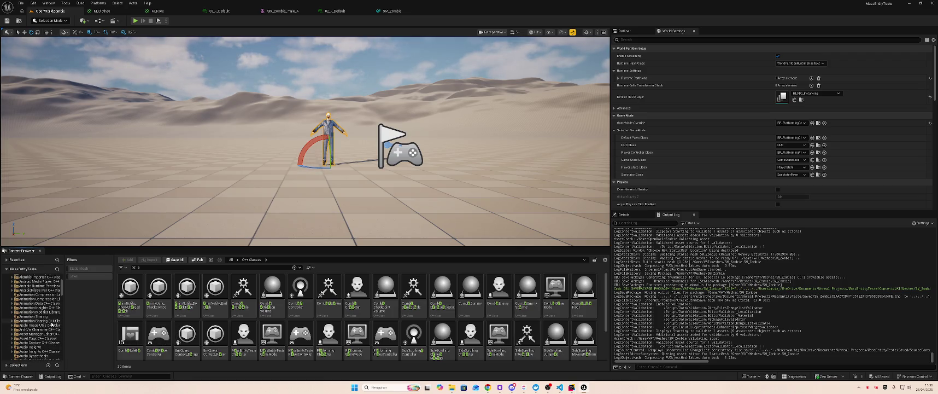
{"action": "scroll", "coordinate": [56, 326], "scroll_direction": "down", "scroll_amount": 1}
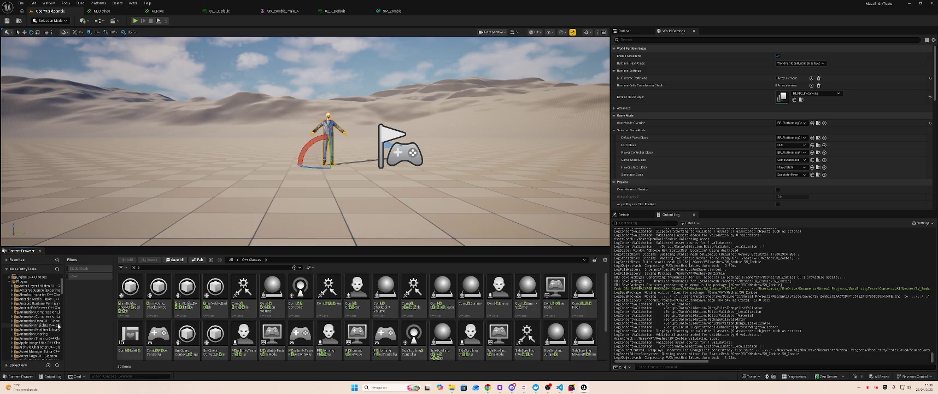
{"action": "scroll", "coordinate": [41, 301], "scroll_direction": "down", "scroll_amount": 1}
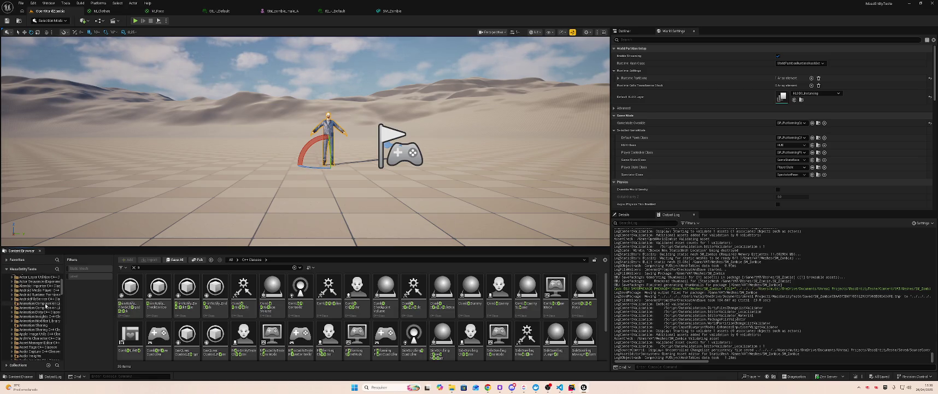
{"action": "left_click_drag", "start_coordinate": [64, 308], "coordinate": [88, 310]}
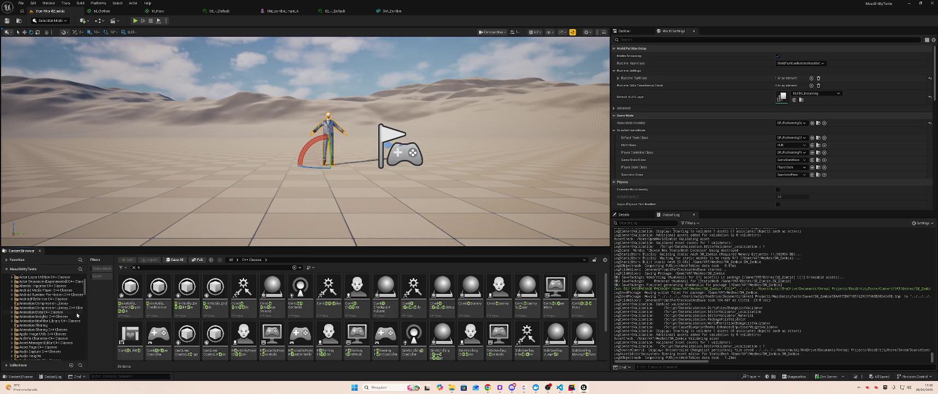
{"action": "scroll", "coordinate": [59, 290], "scroll_direction": "up", "scroll_amount": 6}
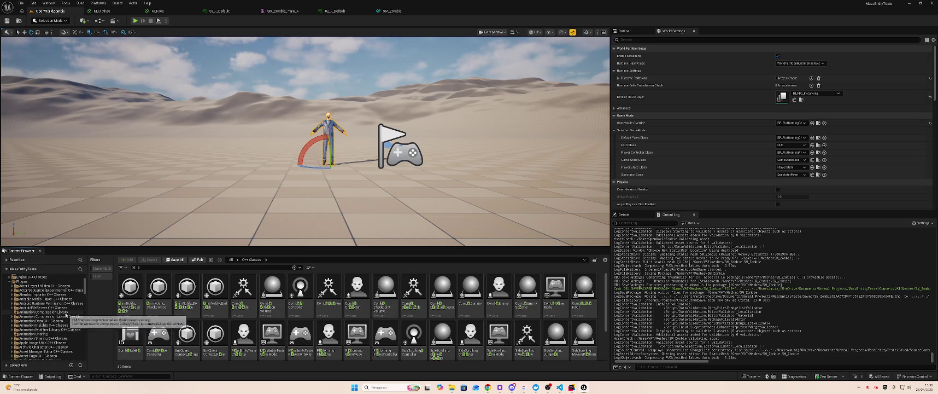
Step: Search the folder tree for 'AnimToTe'
{"action": "left_click", "coordinate": [82, 268]}
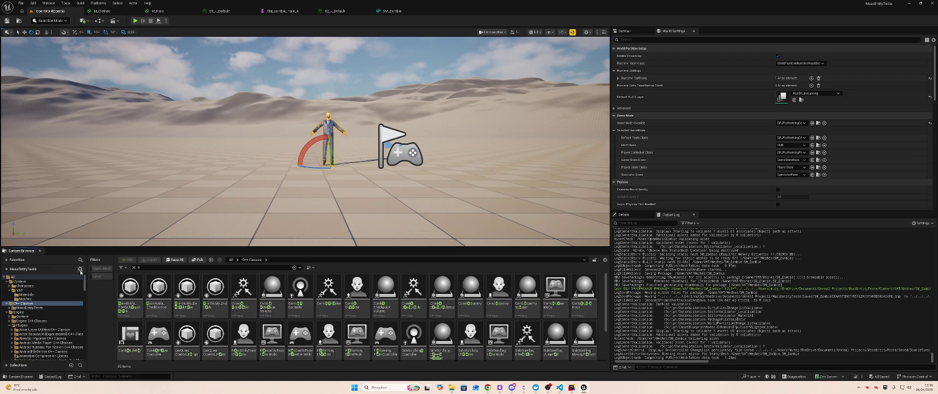
{"action": "type", "text": "Anim"}
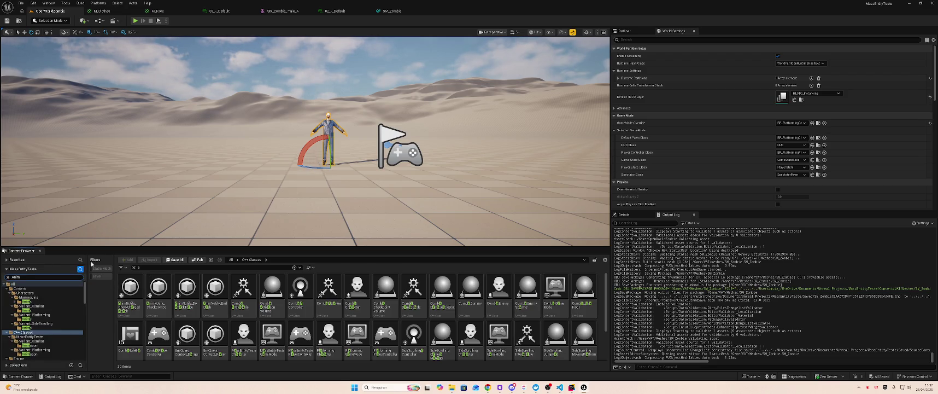
{"action": "type", "text": "To"}
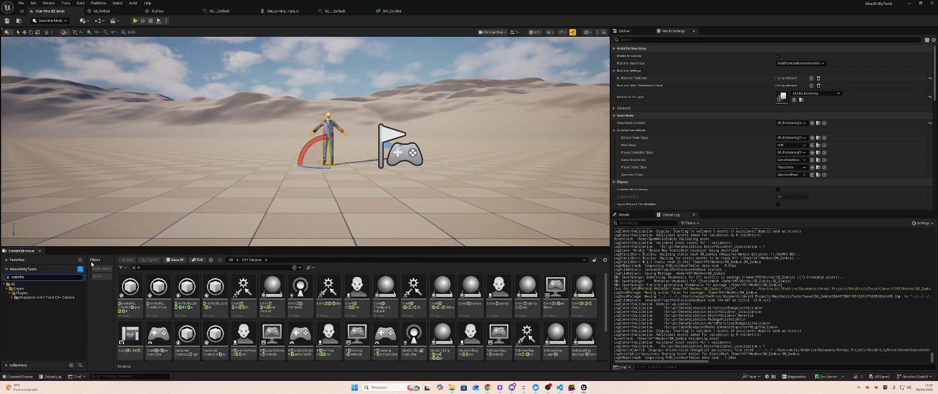
{"action": "type", "text": "Te"}
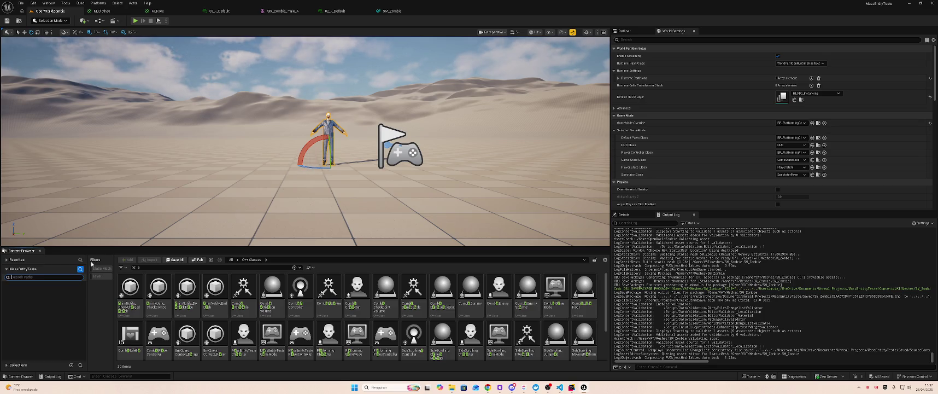
{"action": "left_click", "coordinate": [32, 2]}
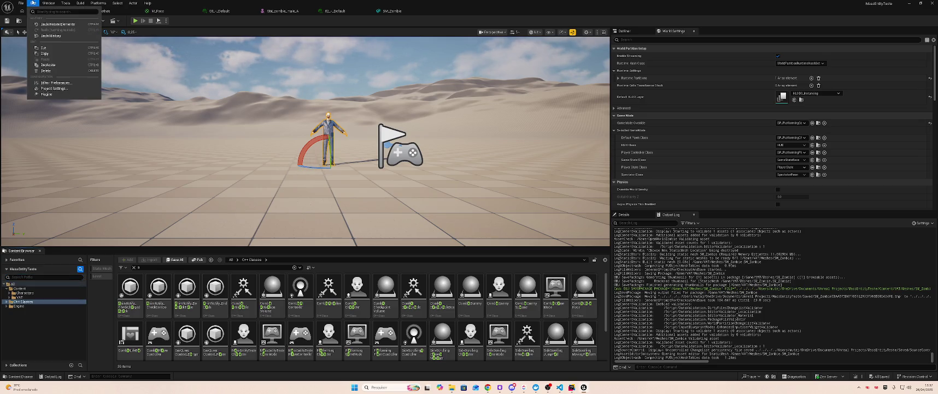
Step: Enable the AnimToTexture plugin in Plugins, accepting the experimental-plugin warning
{"action": "left_click", "coordinate": [58, 95]}
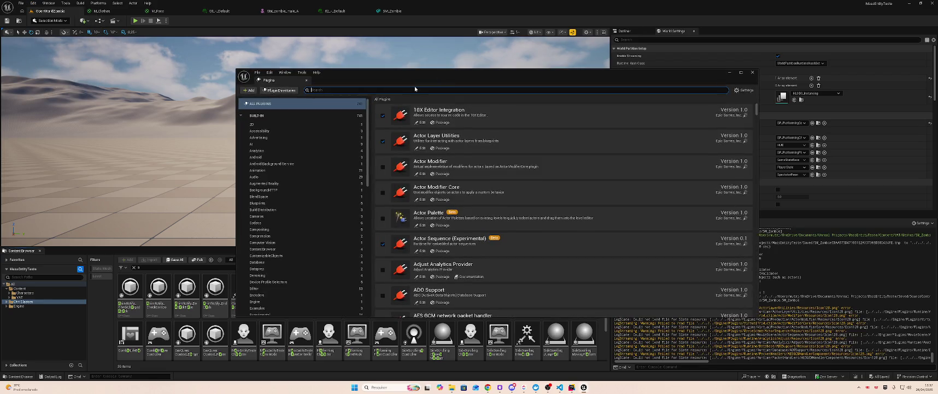
{"action": "type", "text": "vRT"}
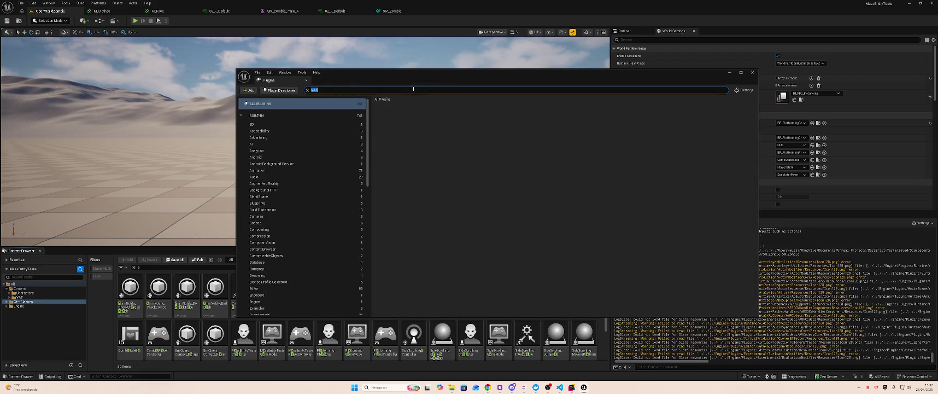
{"action": "type", "text": "AnimTo"}
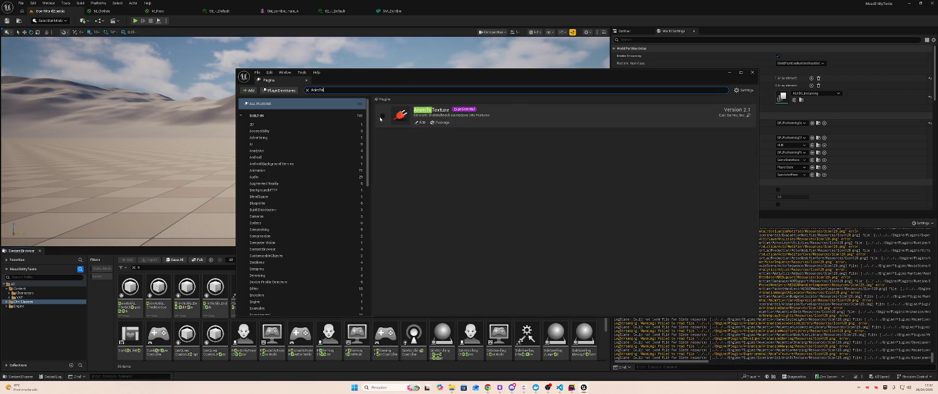
{"action": "left_click", "coordinate": [382, 115]}
{"action": "left_click", "coordinate": [510, 206]}
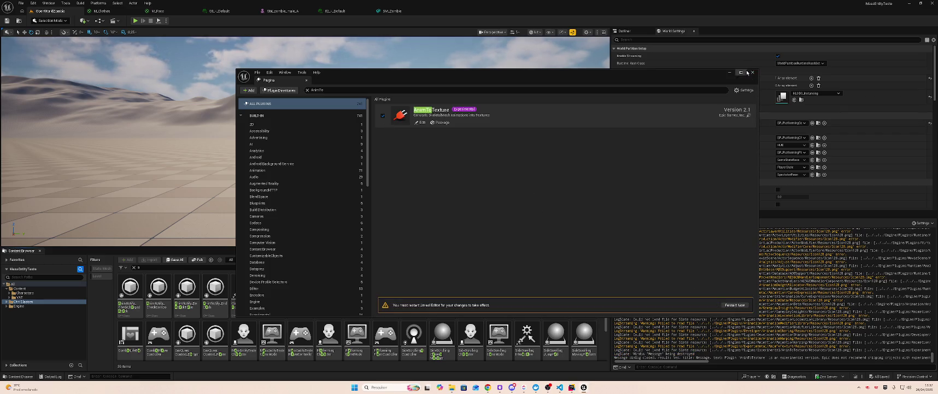
Step: Restart the editor so the AnimToTexture plugin loads
{"action": "left_click_drag", "start_coordinate": [727, 78], "coordinate": [802, 133]}
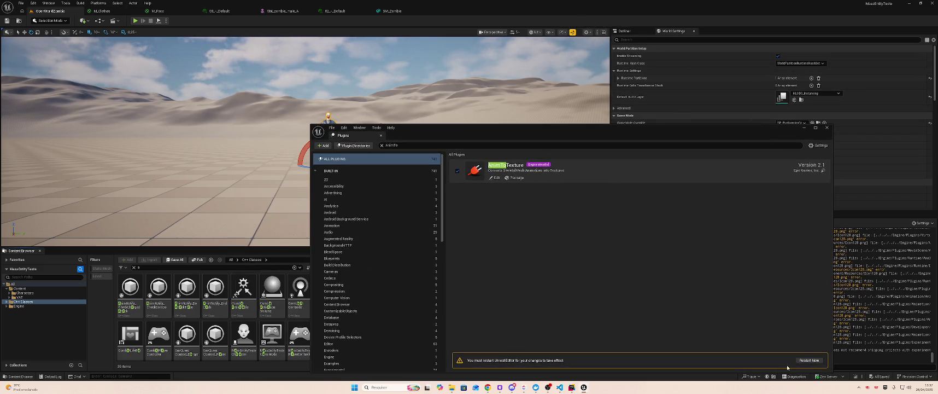
{"action": "left_click", "coordinate": [810, 360]}
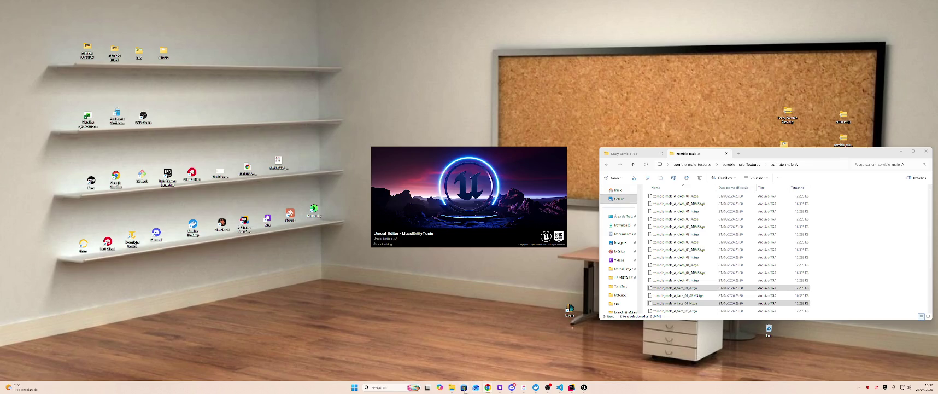
{"action": "mouse_move", "coordinate": [447, 387]}
{"action": "left_click", "coordinate": [903, 151]}
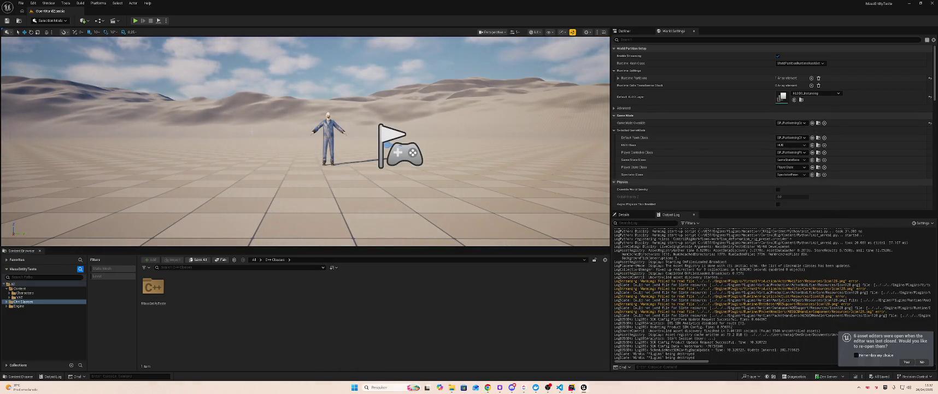
Step: Navigate to Engine > Plugins > AnimToTexture > Characters > Mannequin
{"action": "left_click", "coordinate": [20, 297]}
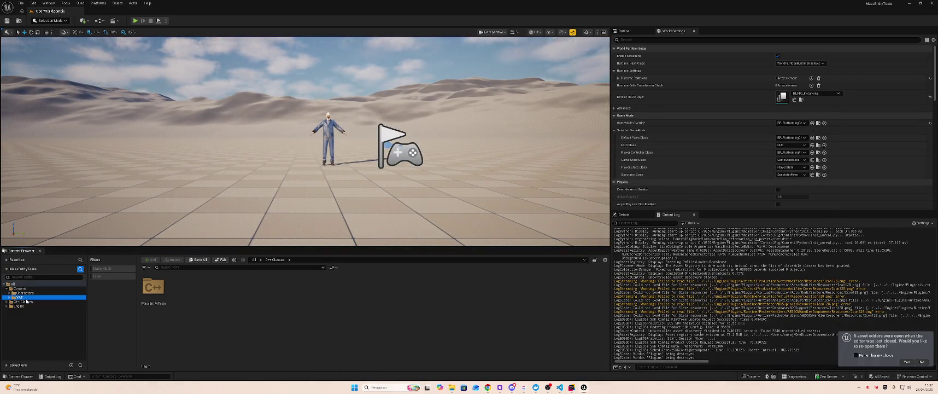
{"action": "left_click", "coordinate": [4, 308]}
{"action": "left_click", "coordinate": [7, 307]}
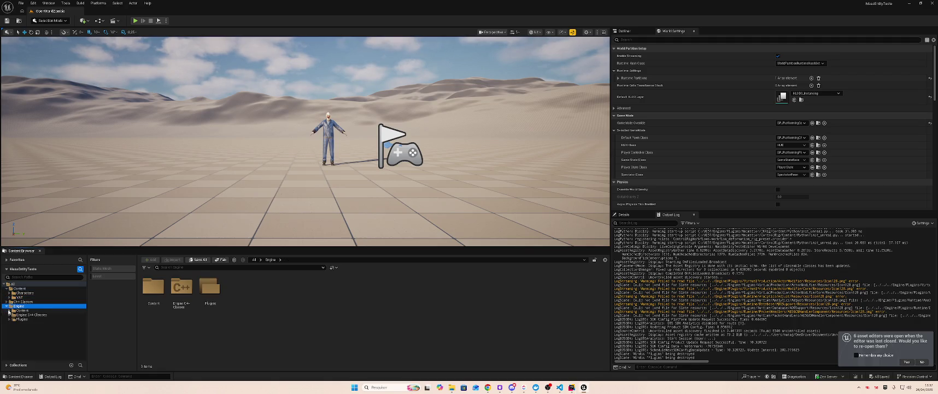
{"action": "left_click", "coordinate": [9, 318]}
{"action": "scroll", "coordinate": [29, 319], "scroll_direction": "down", "scroll_amount": 5}
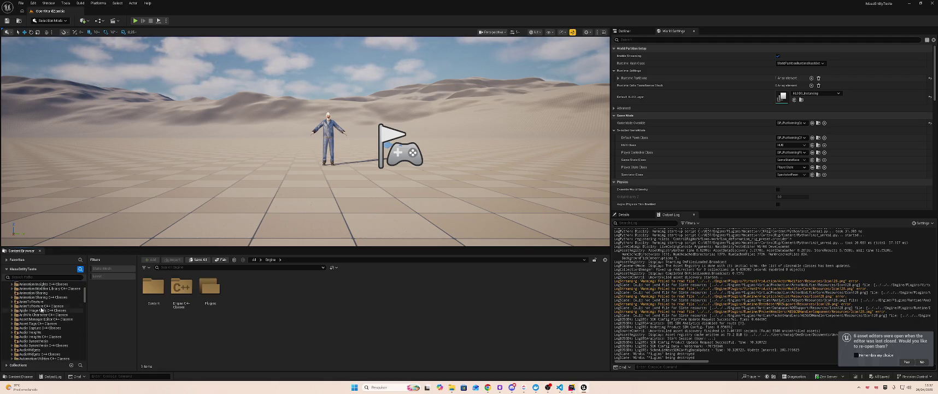
{"action": "left_click", "coordinate": [31, 302]}
{"action": "double_click", "coordinate": [154, 289]}
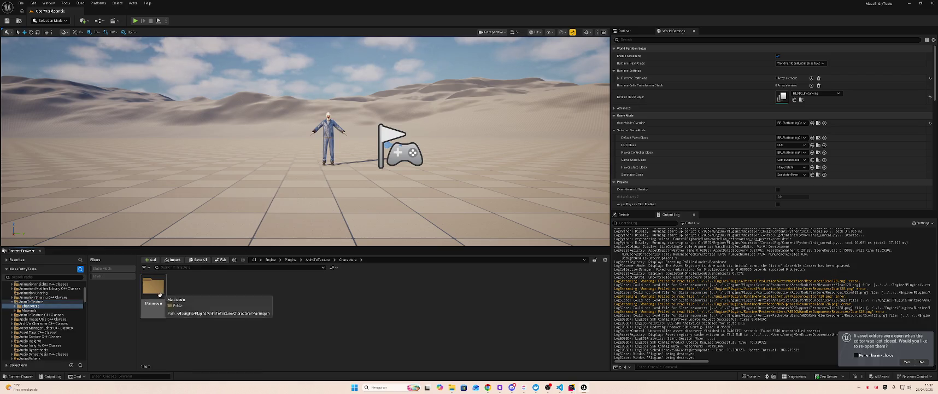
{"action": "double_click", "coordinate": [159, 290]}
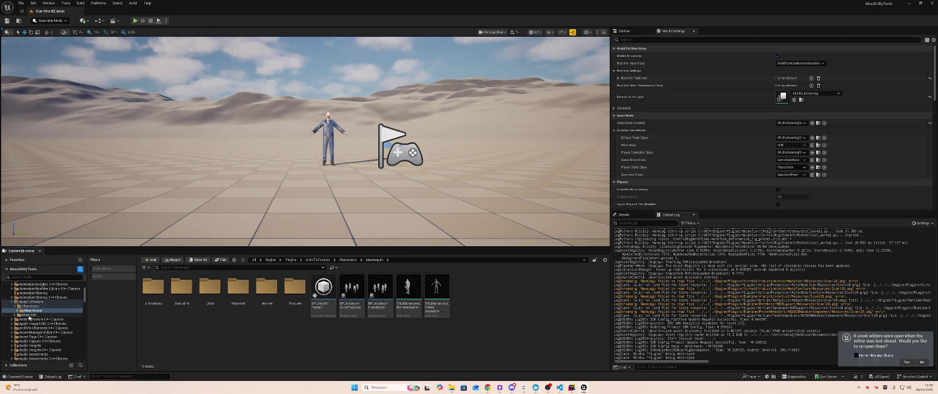
Step: Look through Mannequin's subfolders, then open Data and the DA_VertexAnimation asset
{"action": "left_click", "coordinate": [29, 314]}
{"action": "double_click", "coordinate": [154, 289]}
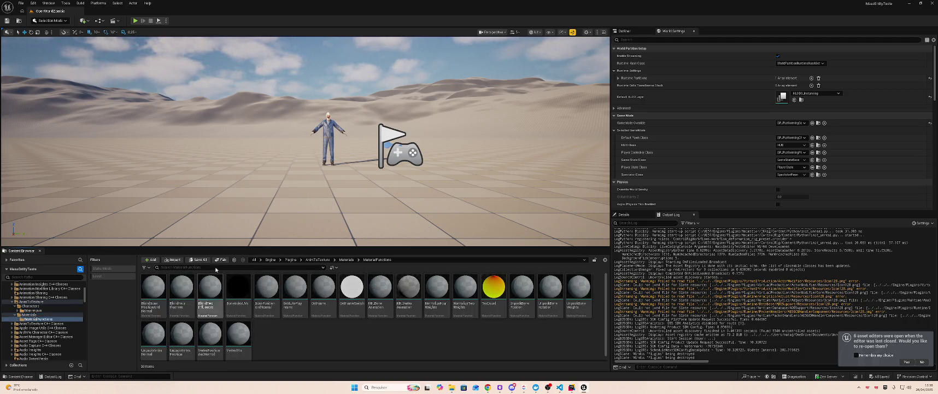
{"action": "left_click", "coordinate": [33, 310]}
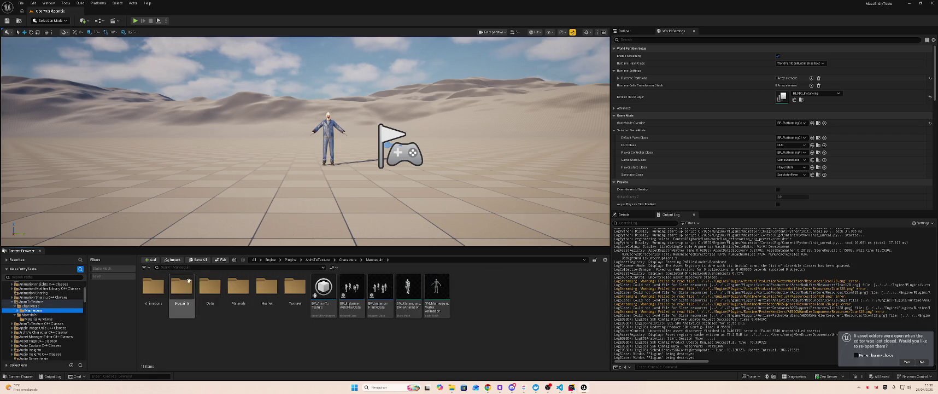
{"action": "double_click", "coordinate": [153, 289]}
{"action": "key", "text": "alt+Left"}
{"action": "double_click", "coordinate": [182, 288]}
{"action": "key", "text": "alt+Left"}
{"action": "double_click", "coordinate": [210, 288]}
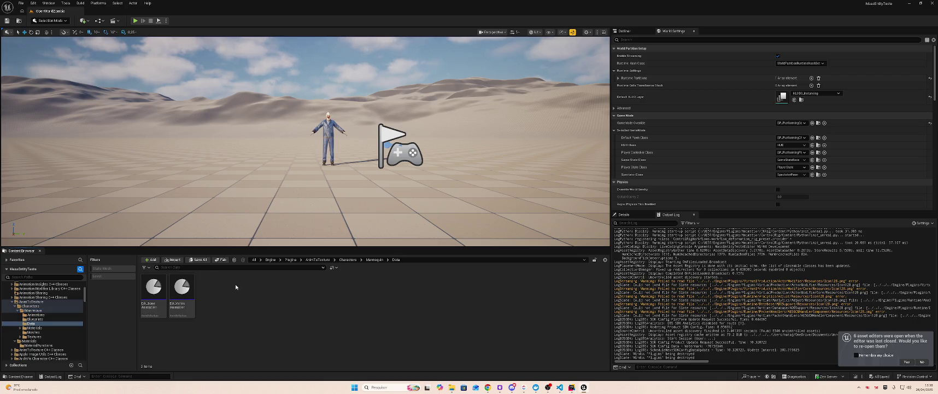
{"action": "left_click", "coordinate": [182, 292]}
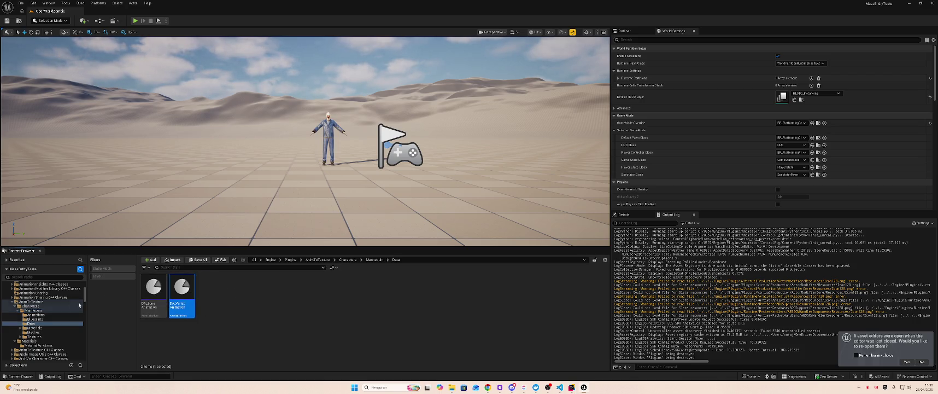
{"action": "double_click", "coordinate": [182, 293]}
Step: Set DA_VertexAnimation's Static Mesh to SM_Zombie
{"action": "left_click", "coordinate": [421, 87]}
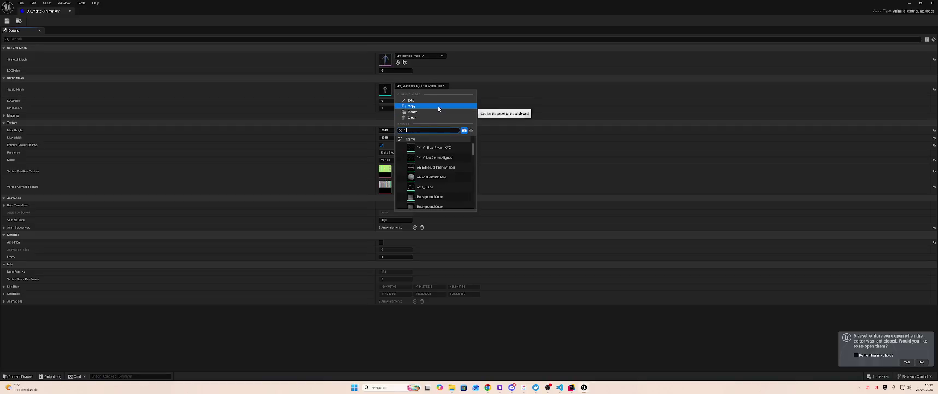
{"action": "type", "text": "M_Z"}
{"action": "key", "text": "Return"}
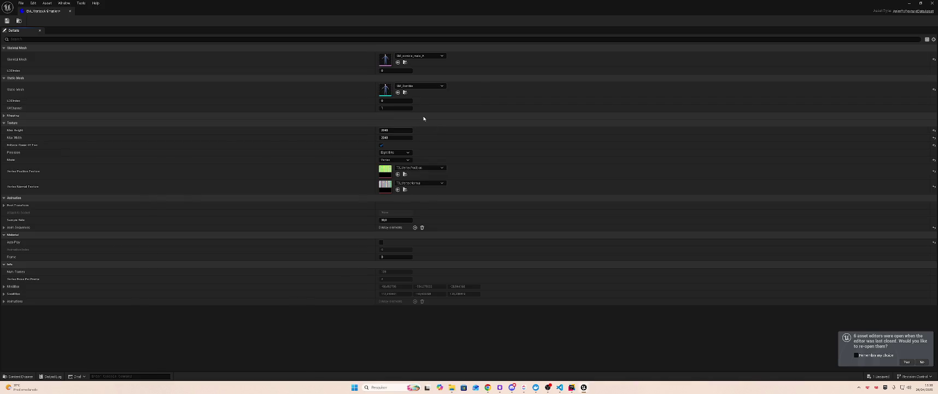
{"action": "left_click", "coordinate": [3, 117]}
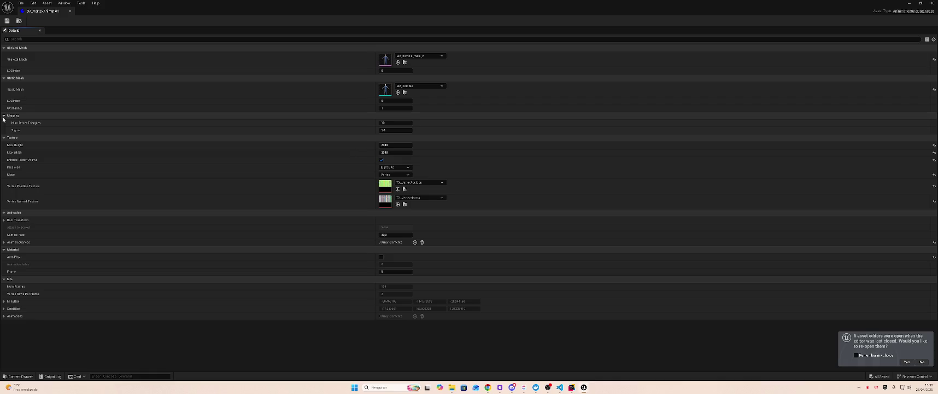
{"action": "left_click", "coordinate": [4, 116]}
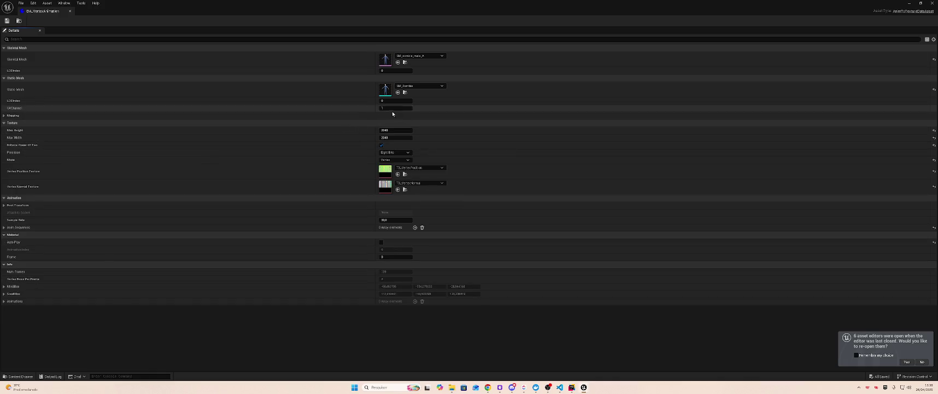
Step: Set Precision to Sixteen Bits, keep Vertex mode, and save the data asset
{"action": "left_click", "coordinate": [402, 153]}
{"action": "left_click", "coordinate": [399, 162]}
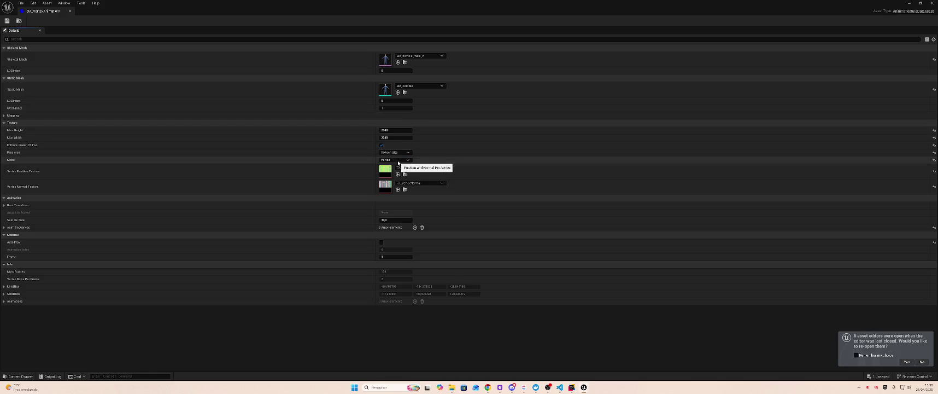
{"action": "left_click", "coordinate": [398, 161]}
{"action": "left_click", "coordinate": [396, 166]}
{"action": "key", "text": "ctrl+s"}
{"action": "left_click", "coordinate": [41, 11]}
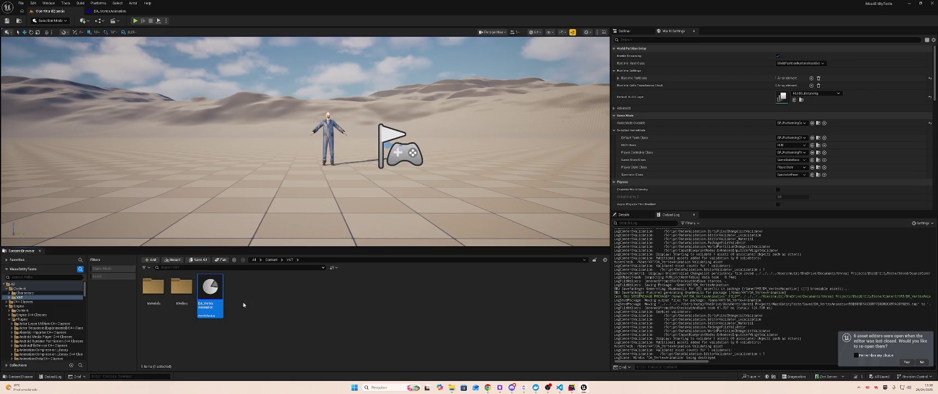
Step: Browse the Content Browser's add-asset menu for texture options, then dismiss it
{"action": "left_click", "coordinate": [244, 304]}
{"action": "right_click", "coordinate": [243, 290]}
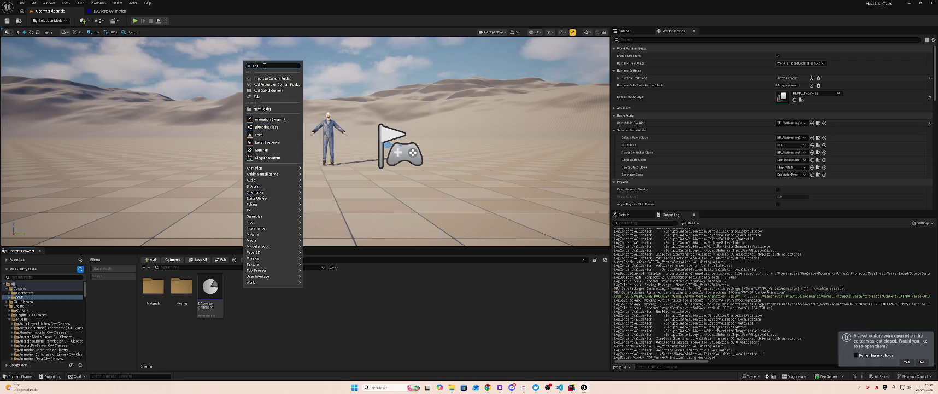
{"action": "type", "text": "ture"}
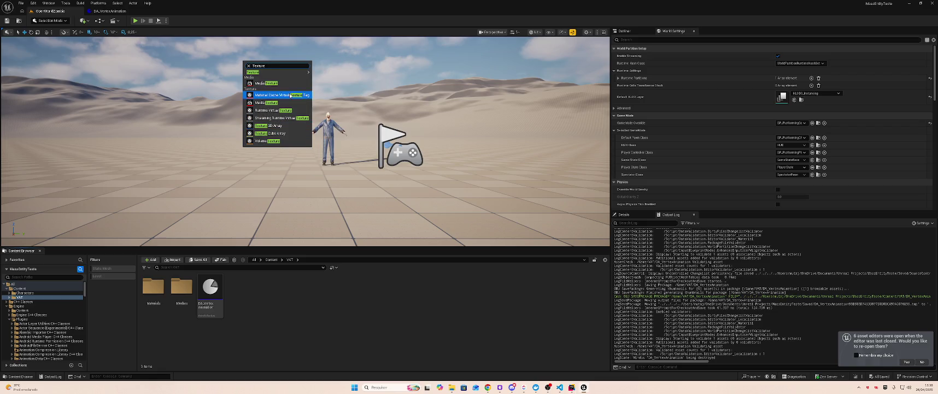
{"action": "mouse_move", "coordinate": [305, 73]}
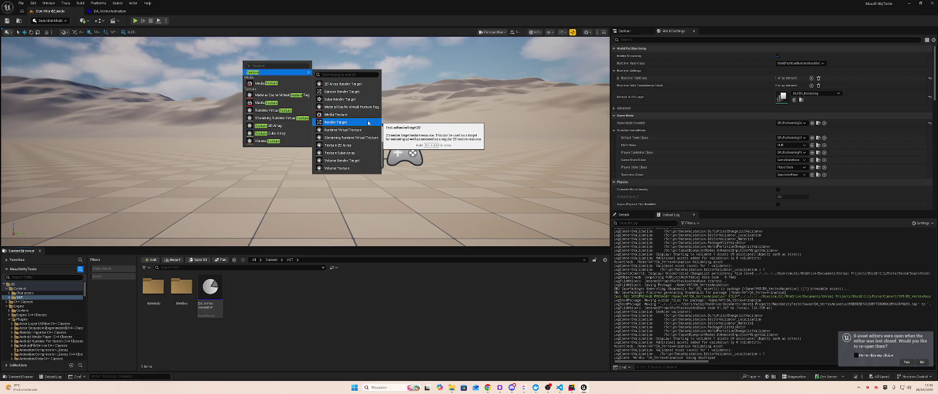
{"action": "right_click", "coordinate": [260, 298]}
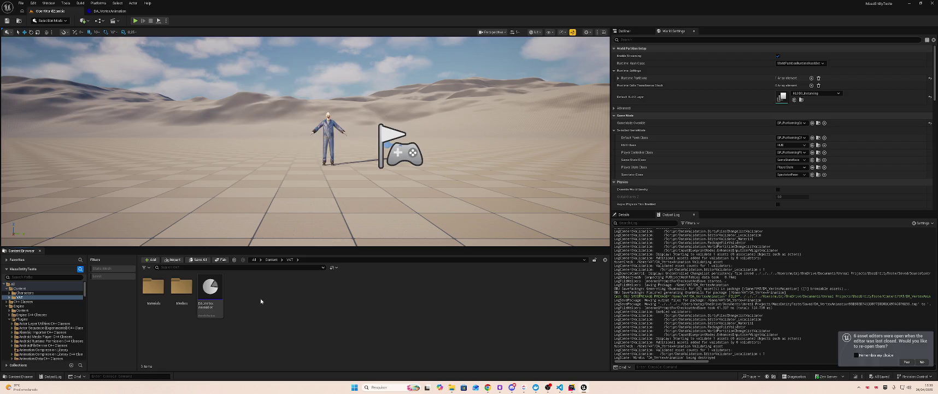
{"action": "mouse_move", "coordinate": [261, 295]}
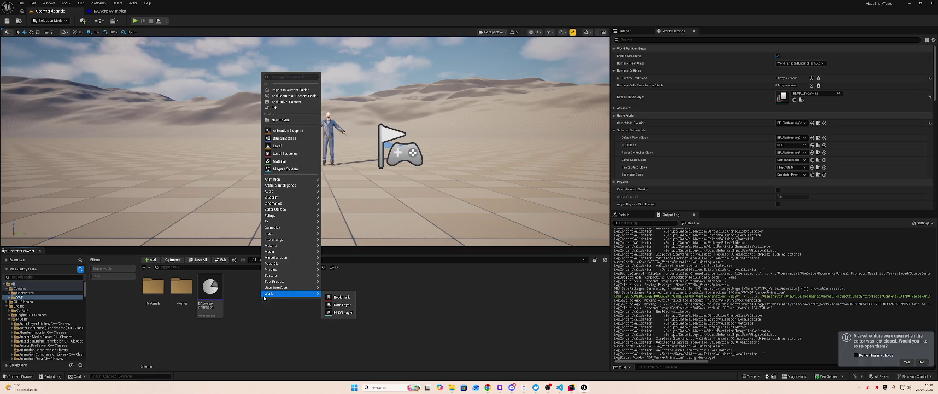
{"action": "mouse_move", "coordinate": [282, 277]}
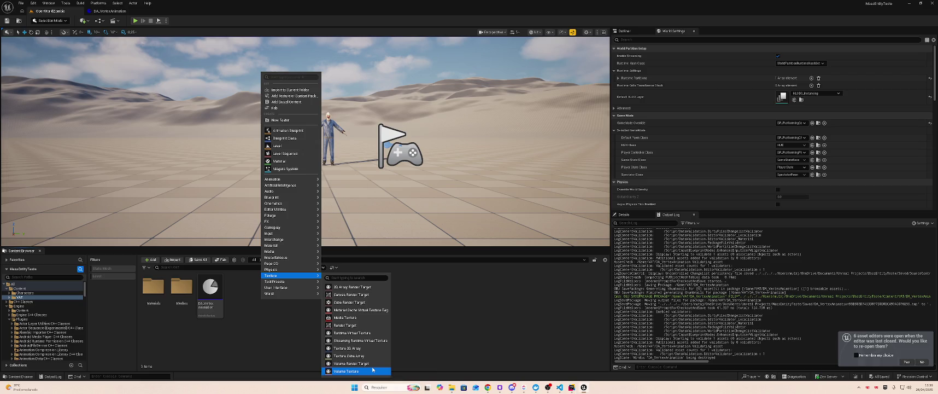
{"action": "key", "text": "Escape"}
Step: Paste the two cloth textures from VAT/Materials into VAT and rename the first VAT_Clothes
{"action": "double_click", "coordinate": [153, 286]}
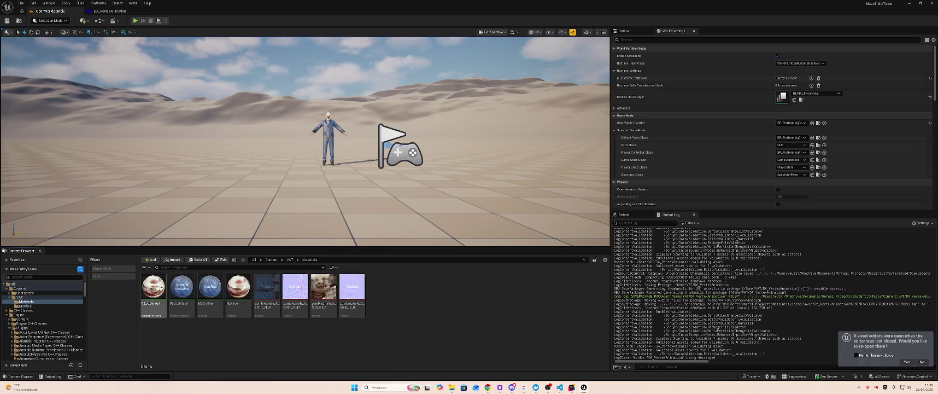
{"action": "left_click", "coordinate": [267, 287]}
{"action": "left_click", "coordinate": [295, 287], "text": "ctrl"}
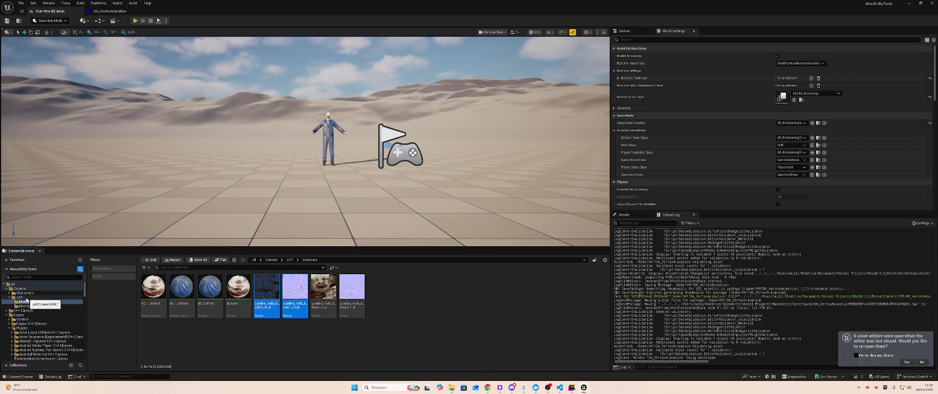
{"action": "left_click", "coordinate": [25, 298]}
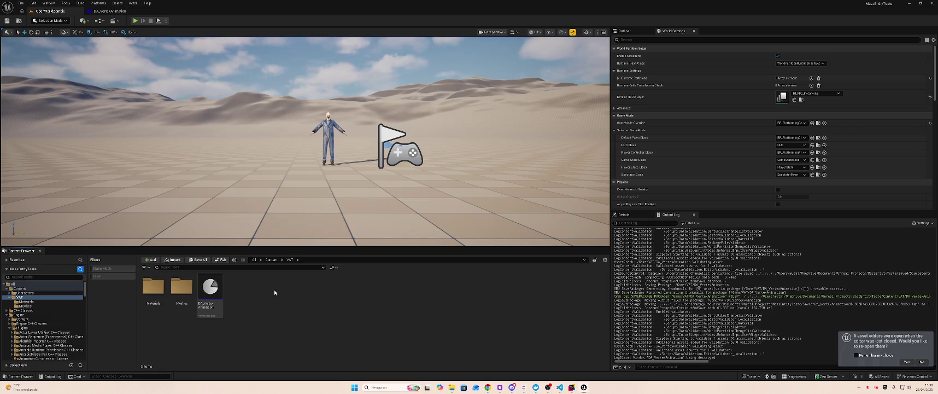
{"action": "key", "text": "ctrl+v"}
{"action": "left_click", "coordinate": [231, 294]}
{"action": "type", "text": "V"}
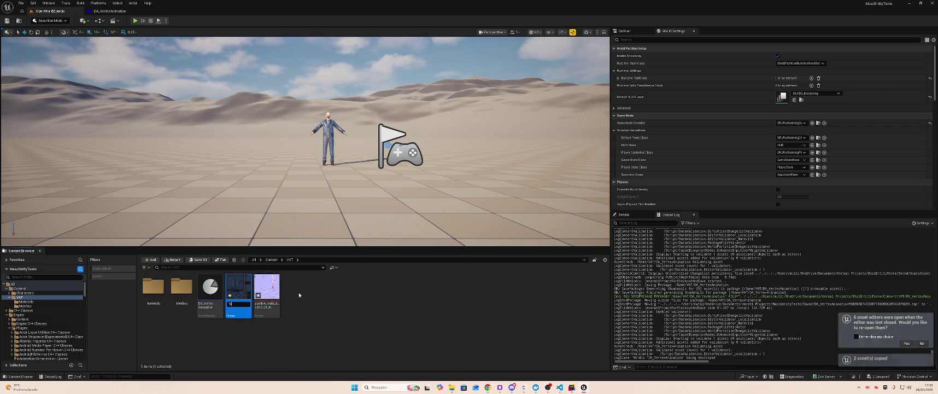
{"action": "type", "text": "AT_Clothes"}
{"action": "key", "text": "Return"}
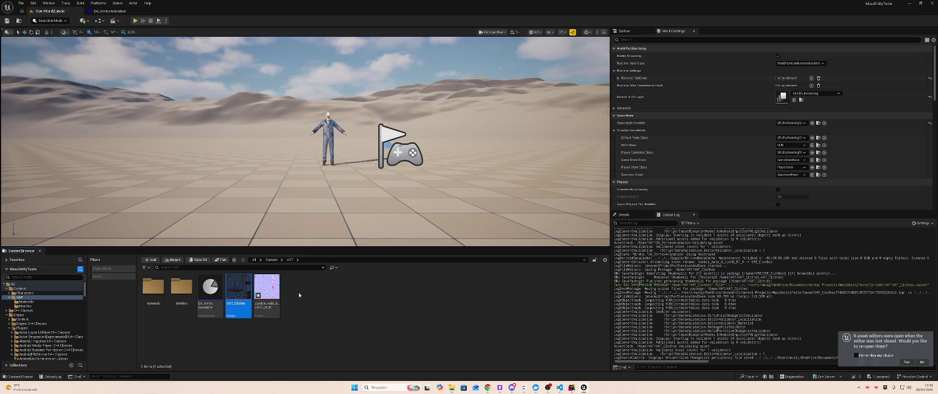
Step: Rename the second pasted texture with a VAT prefix, then delete that extra copy
{"action": "type", "text": "VAT"}
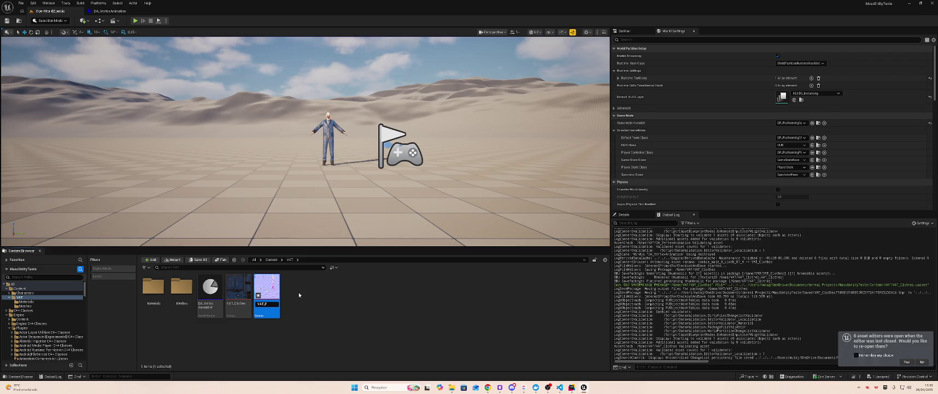
{"action": "key", "text": "Return"}
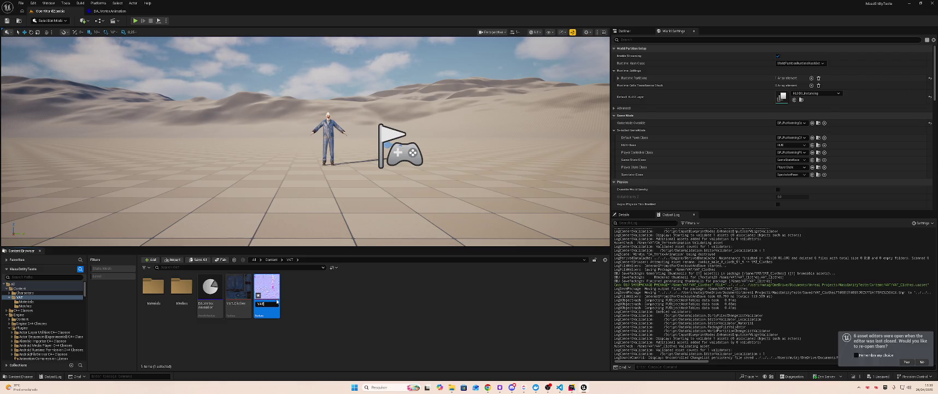
{"action": "key", "text": "Delete"}
{"action": "left_click", "coordinate": [416, 281]}
Step: Paste the zombie face texture into VAT and name it VAT_Face
{"action": "left_click", "coordinate": [153, 291]}
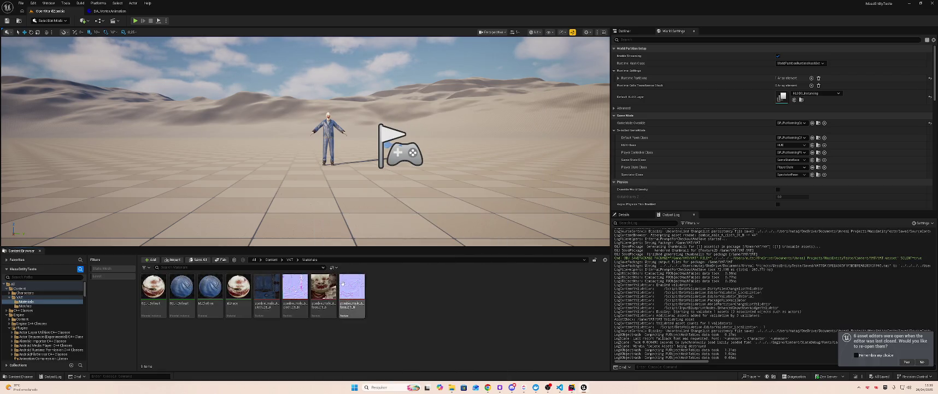
{"action": "left_click", "coordinate": [294, 323]}
{"action": "key", "text": "ctrl+v"}
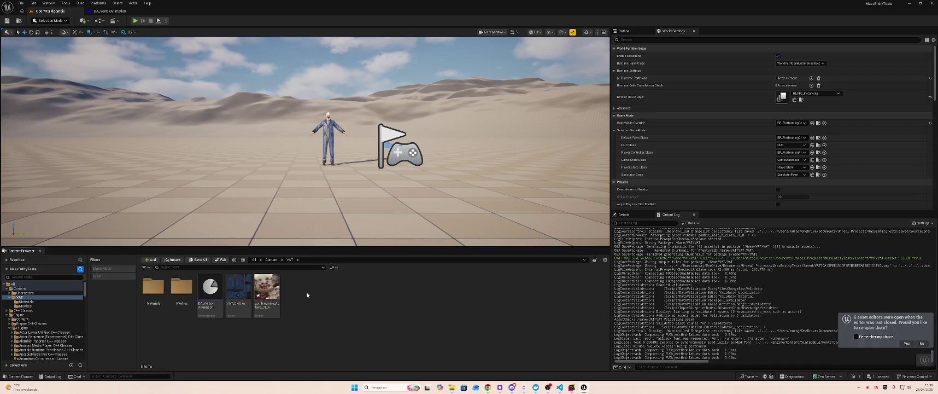
{"action": "type", "text": "VAT_"}
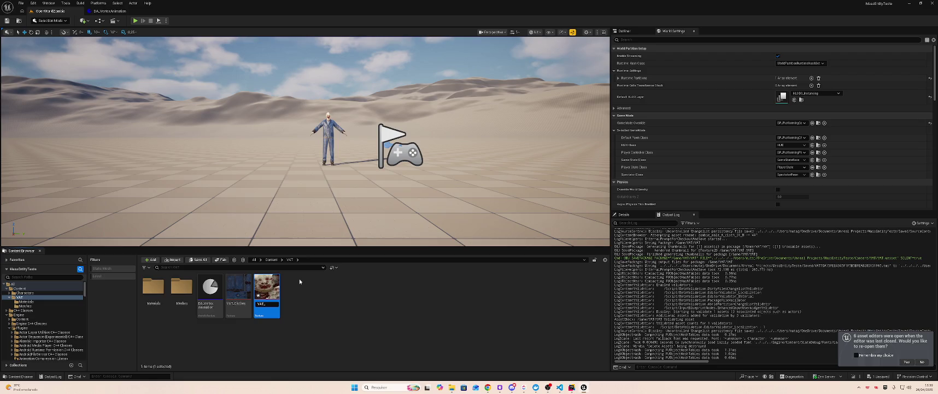
{"action": "type", "text": "Face"}
{"action": "key", "text": "Return"}
{"action": "double_click", "coordinate": [210, 287]}
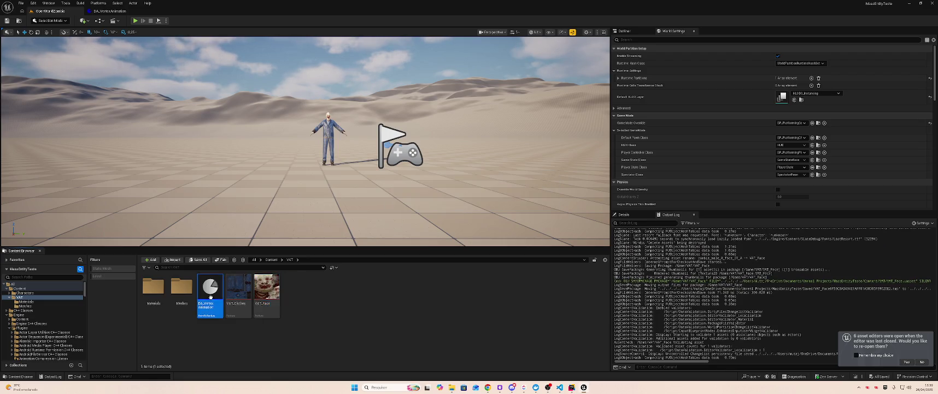
{"action": "left_click", "coordinate": [428, 167]}
{"action": "type", "text": "VAT"}
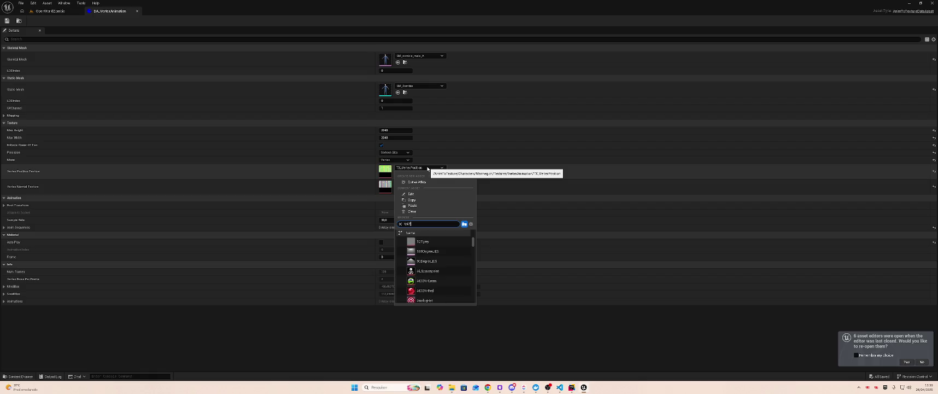
{"action": "type", "text": "_"}
{"action": "key", "text": "ctrl+a"}
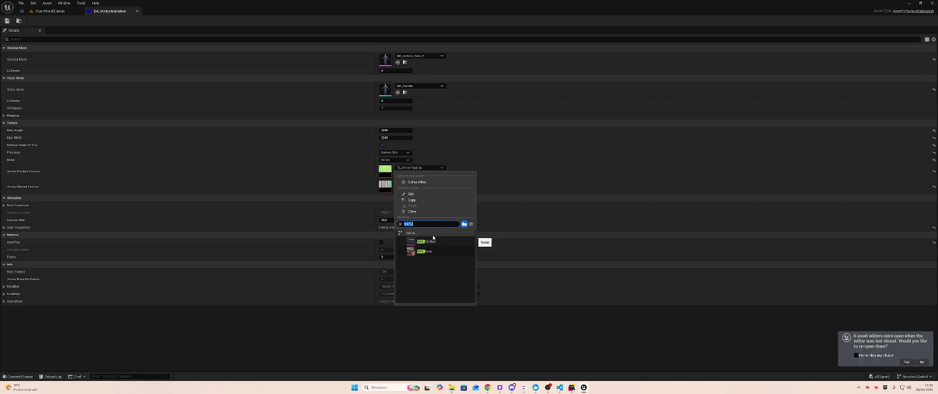
{"action": "left_click", "coordinate": [49, 11]}
{"action": "left_click", "coordinate": [266, 293]}
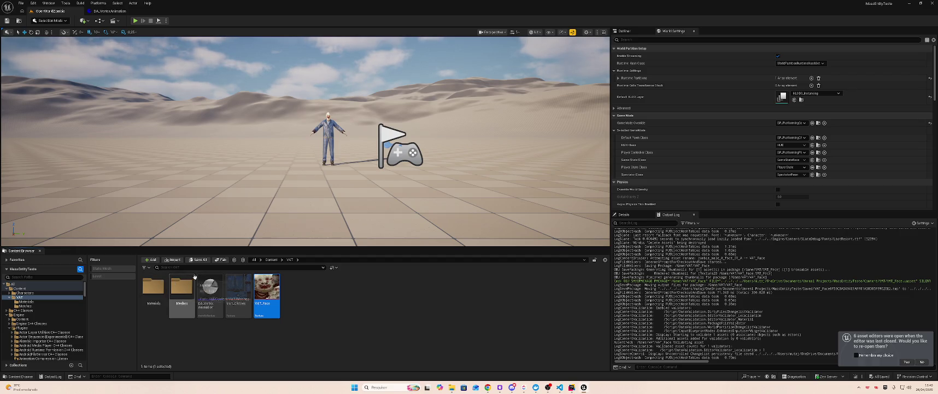
Step: Paste the normal-map textures from VAT/Materials into VAT, naming the first VAT_Clothes_Normal
{"action": "double_click", "coordinate": [154, 285]}
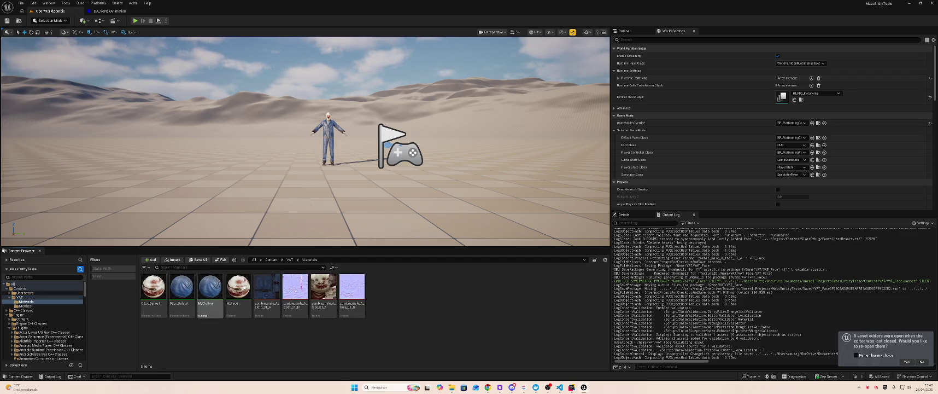
{"action": "left_click", "coordinate": [295, 287]}
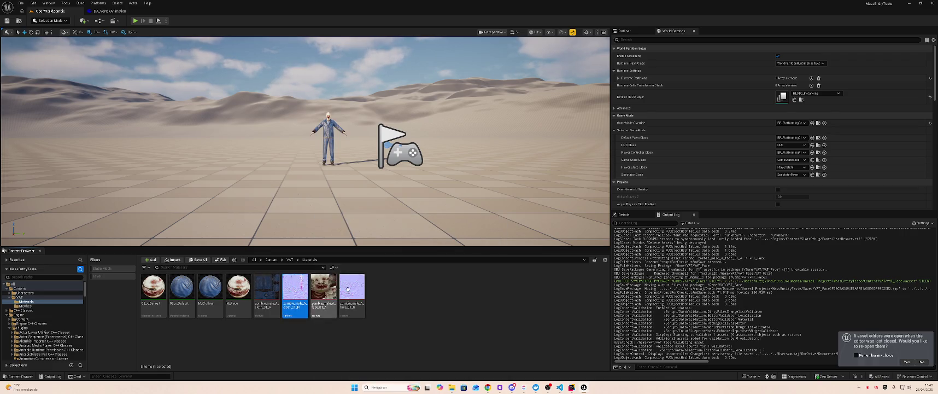
{"action": "key", "text": "alt+Left"}
{"action": "key", "text": "ctrl+v"}
{"action": "key", "text": "F2"}
{"action": "type", "text": "VA"}
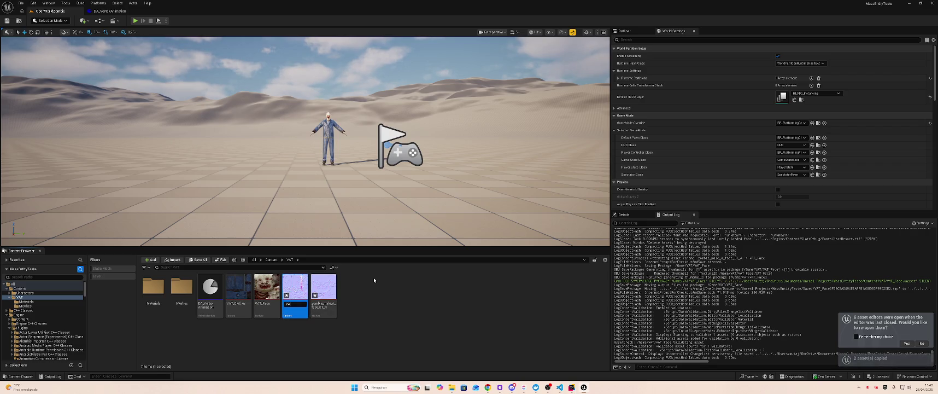
{"action": "type", "text": "C"}
{"action": "type", "text": "hes_Normal"}
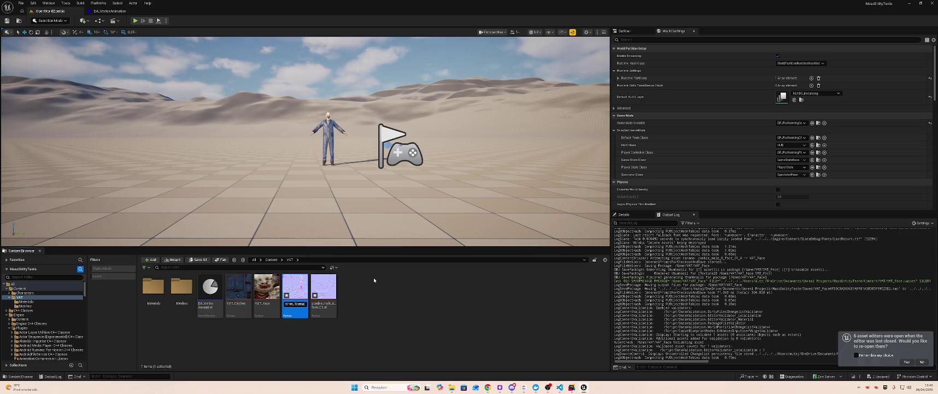
{"action": "key", "text": "Return"}
Step: Rename the other pasted normal texture to VAT_Face_Normal
{"action": "key", "text": "Right"}
{"action": "key", "text": "F2"}
{"action": "type", "text": "VAT_Face_Normal"}
{"action": "key", "text": "Return"}
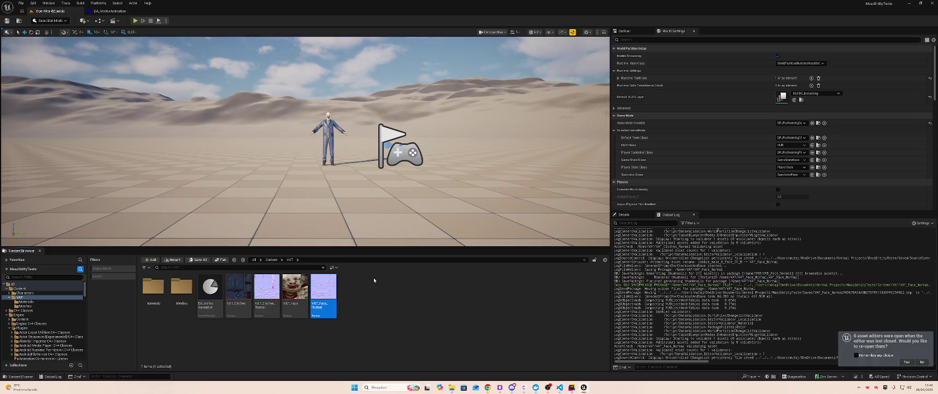
{"action": "double_click", "coordinate": [210, 290]}
Step: Assign VAT_Clothes as vertex position texture and VAT_Clothes_Normal as vertex normal texture
{"action": "left_click", "coordinate": [419, 168]}
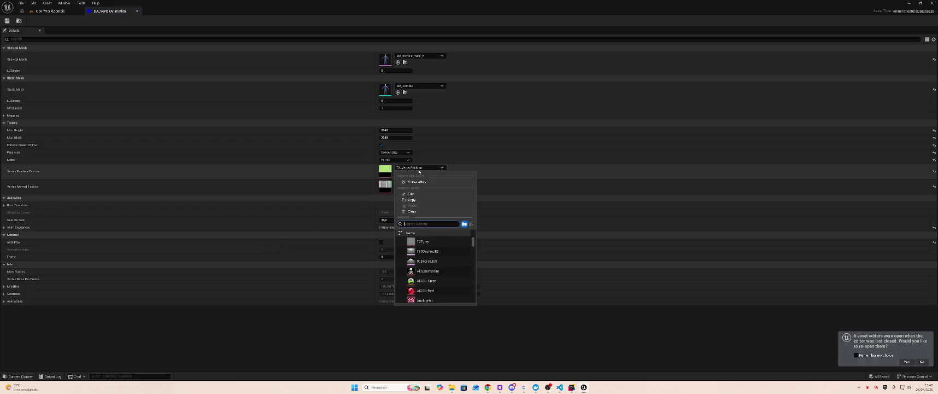
{"action": "type", "text": "Tothes_"}
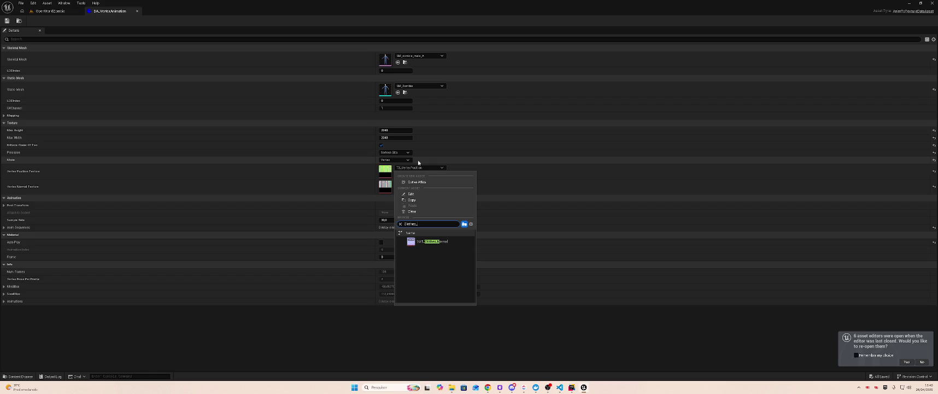
{"action": "left_click", "coordinate": [427, 241]}
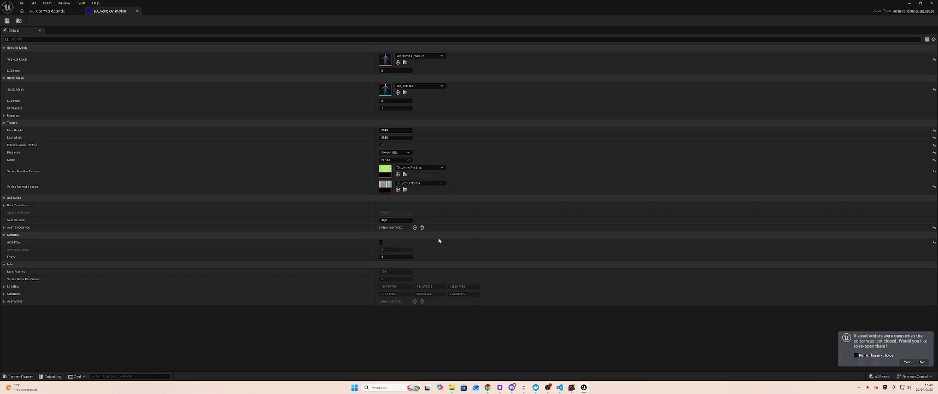
{"action": "left_click", "coordinate": [419, 183]}
{"action": "type", "text": "othes"}
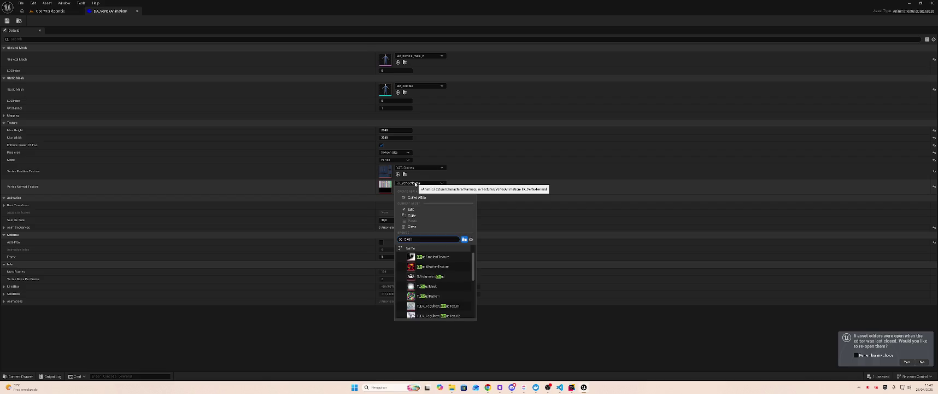
{"action": "left_click", "coordinate": [442, 267]}
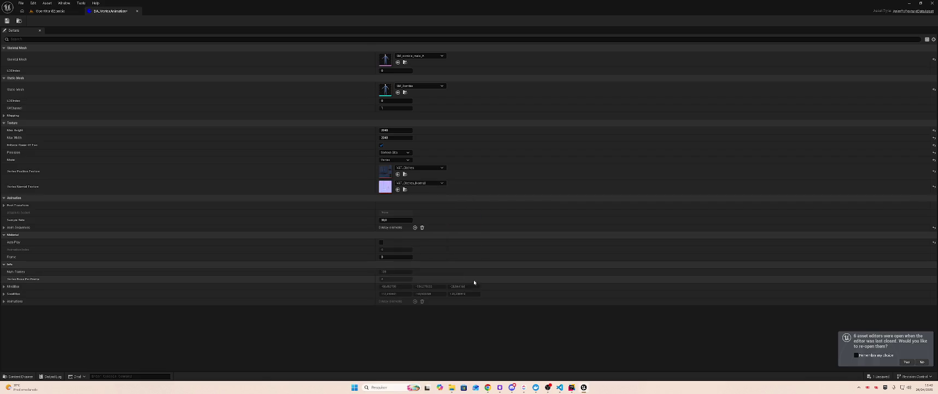
Step: Delete Anim Sequences entries [2] and [1], leaving only entry [0]
{"action": "left_click", "coordinate": [4, 227]}
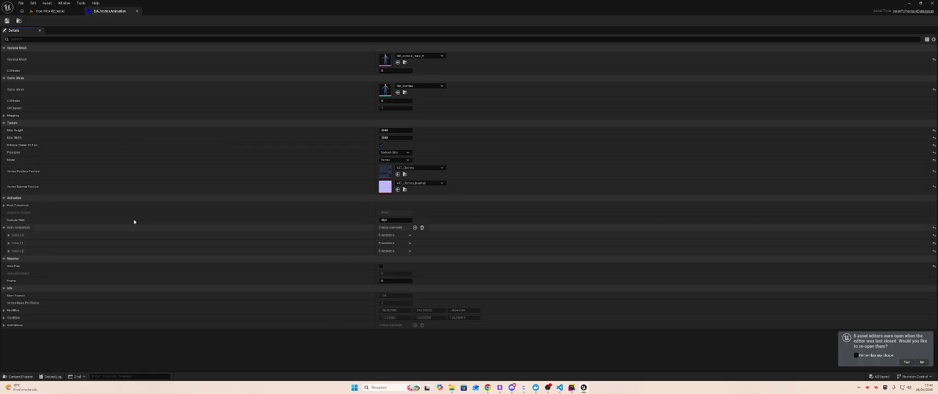
{"action": "left_click", "coordinate": [9, 251]}
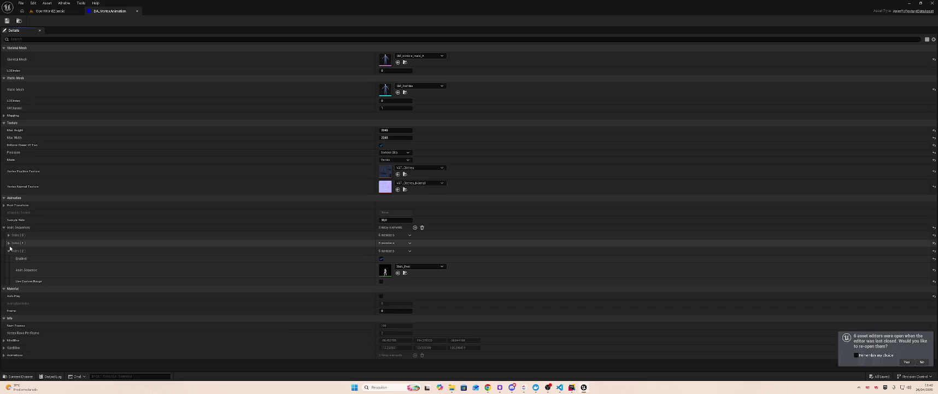
{"action": "left_click", "coordinate": [9, 249]}
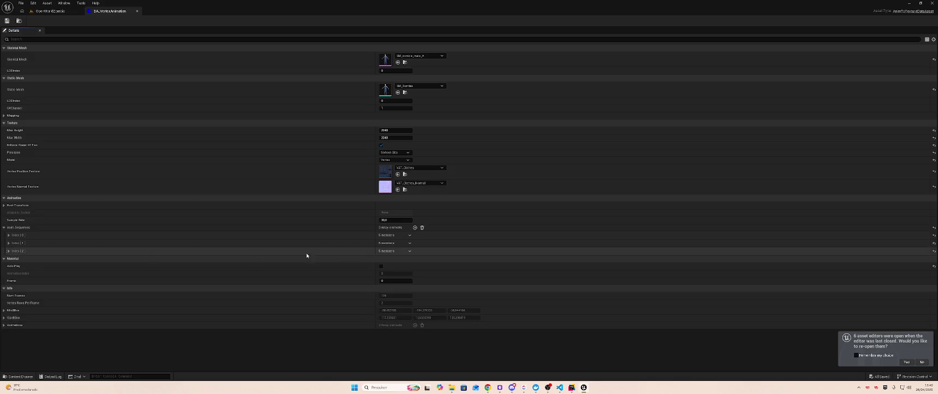
{"action": "left_click", "coordinate": [409, 251]}
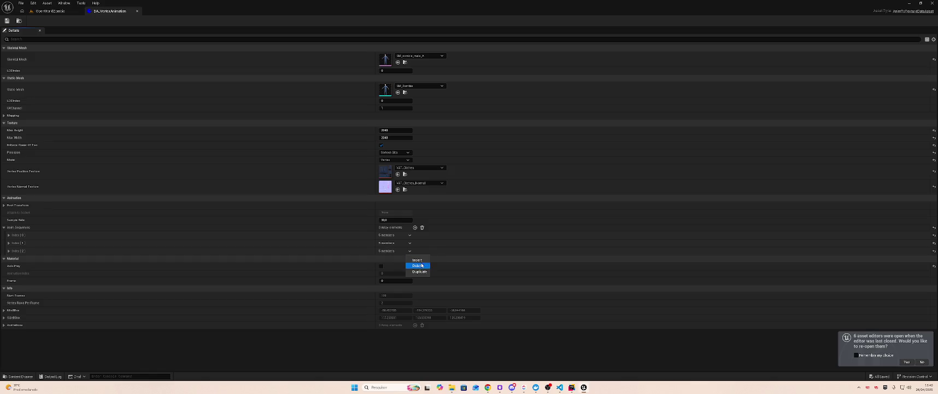
{"action": "left_click", "coordinate": [417, 265]}
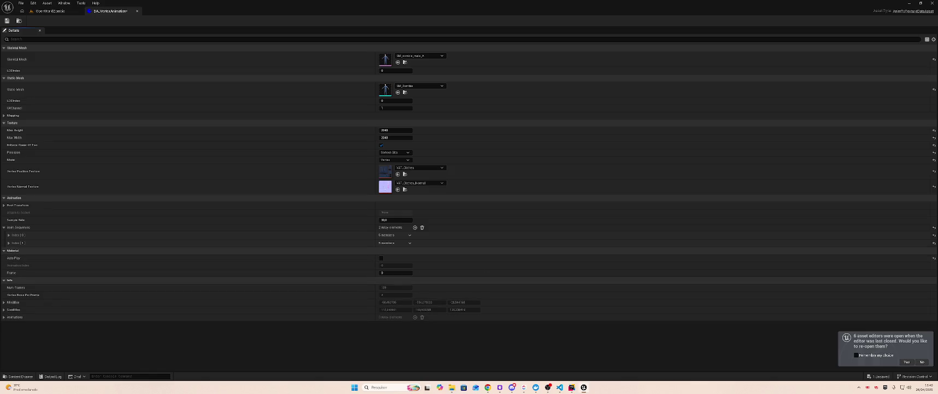
{"action": "left_click", "coordinate": [410, 242]}
{"action": "left_click", "coordinate": [418, 257]}
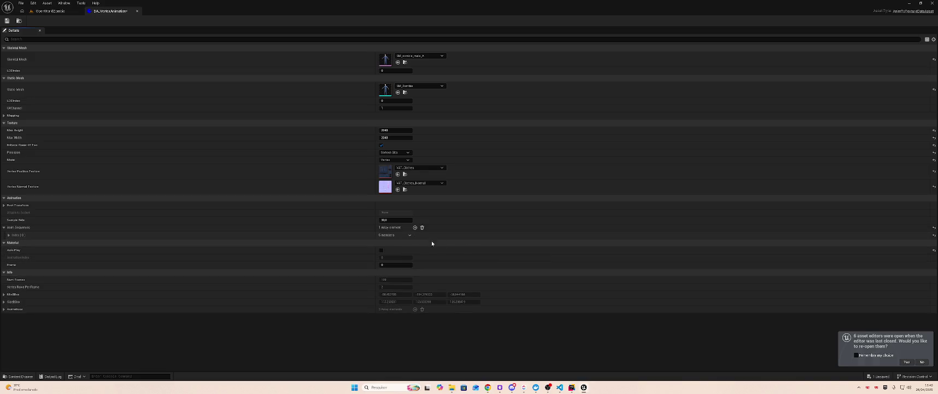
Step: Search entry [0]'s animation choices for 'wa_', then return to the OpenWorldZombie level
{"action": "left_click", "coordinate": [383, 235]}
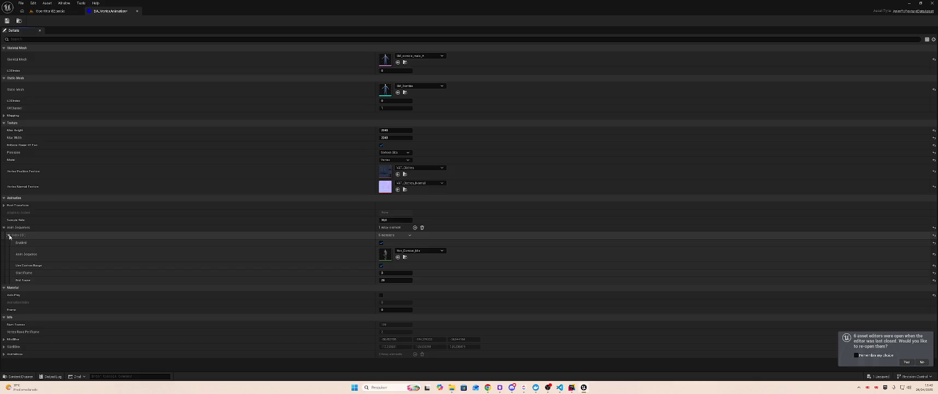
{"action": "left_click", "coordinate": [413, 252]}
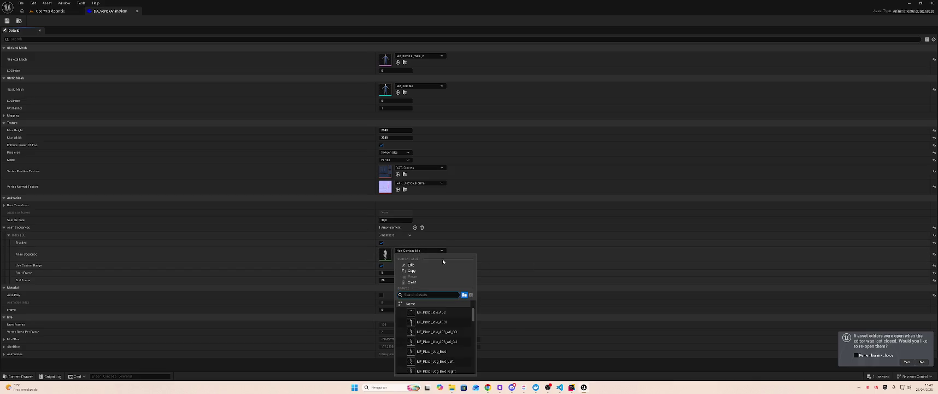
{"action": "type", "text": "walk"}
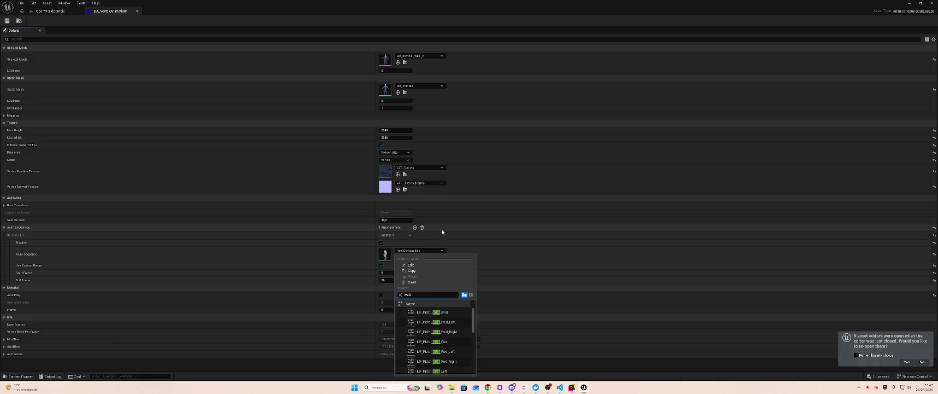
{"action": "type", "text": "_"}
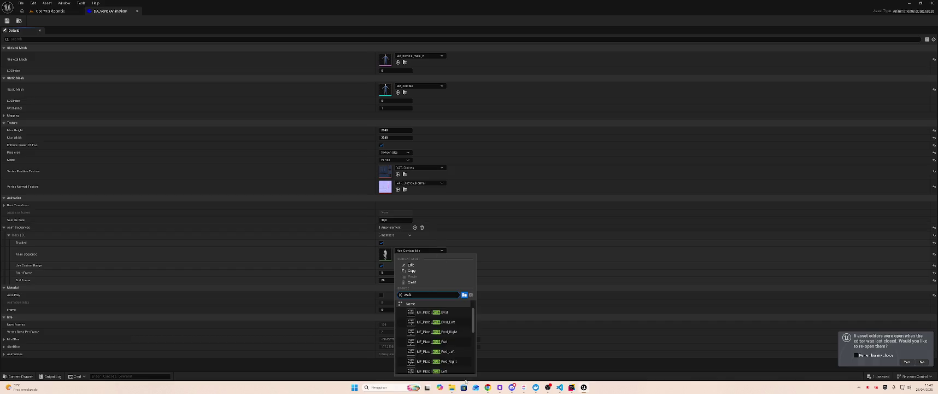
{"action": "scroll", "coordinate": [463, 362], "scroll_direction": "down", "scroll_amount": 5}
{"action": "scroll", "coordinate": [464, 361], "scroll_direction": "down", "scroll_amount": 2}
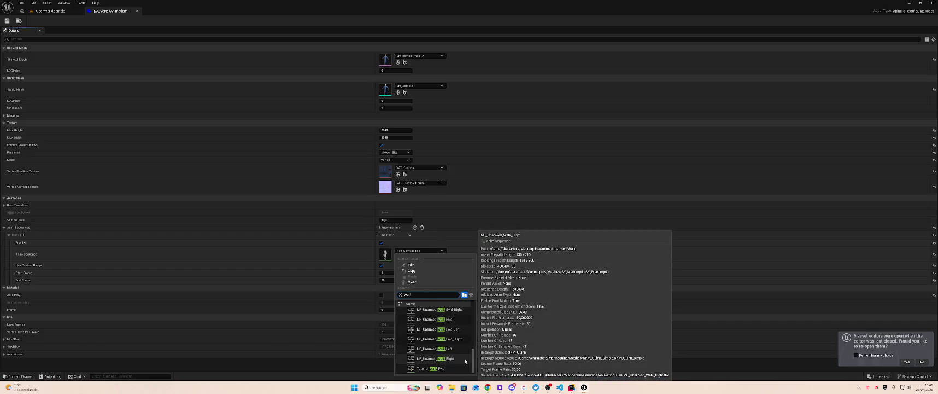
{"action": "left_click", "coordinate": [57, 11]}
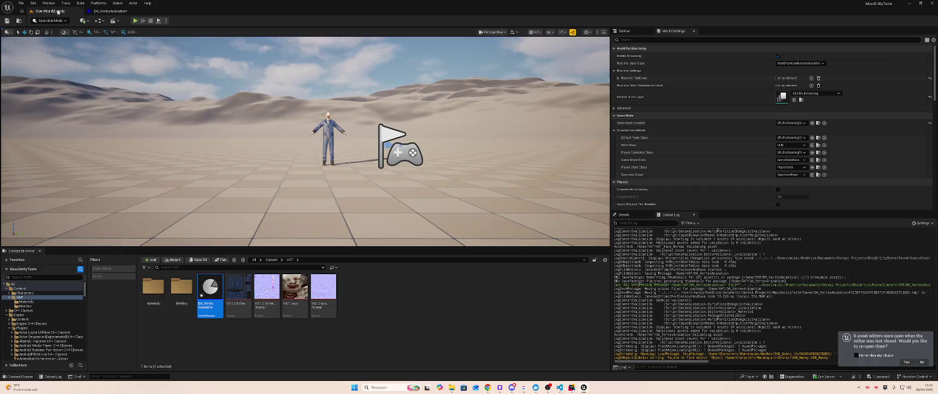
Step: Create a new folder named Animations inside VAT and open it
{"action": "left_click", "coordinate": [377, 291]}
{"action": "right_click", "coordinate": [363, 289]}
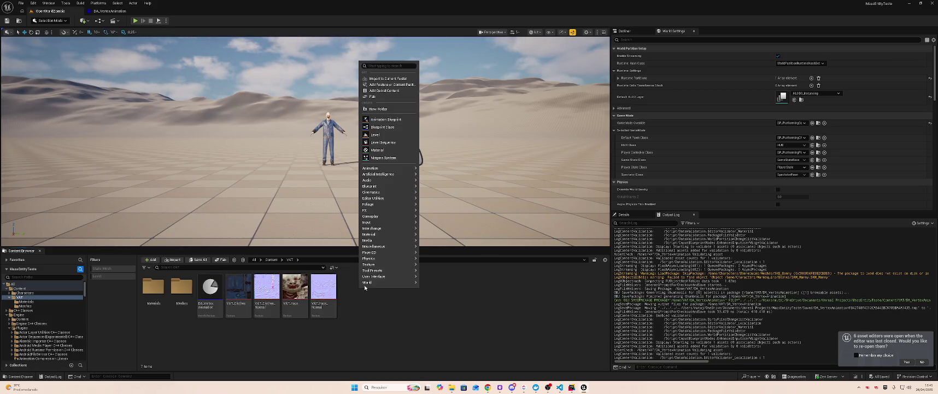
{"action": "left_click", "coordinate": [410, 108]}
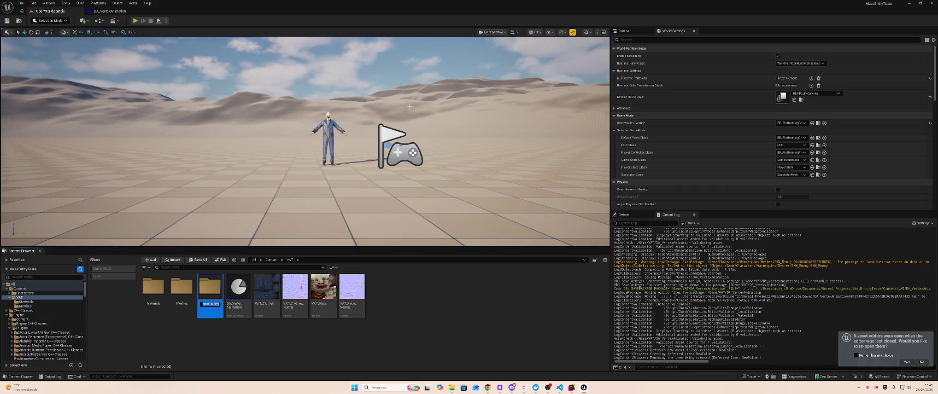
{"action": "type", "text": "Animations"}
{"action": "key", "text": "Return"}
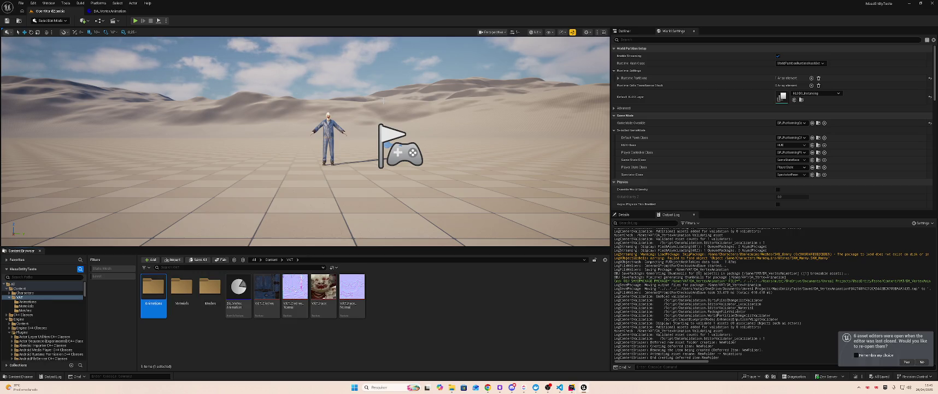
{"action": "key", "text": "Return"}
Step: Drag every Scary Zombie Pack FBX except SM_zombie_male_A.fbx into the Animations folder
{"action": "key", "text": "alt+Tab"}
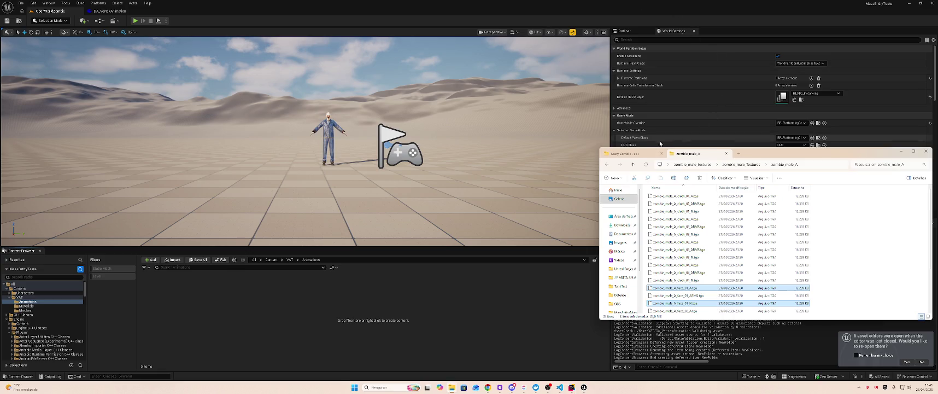
{"action": "left_click", "coordinate": [643, 154]}
{"action": "left_click", "coordinate": [670, 204]}
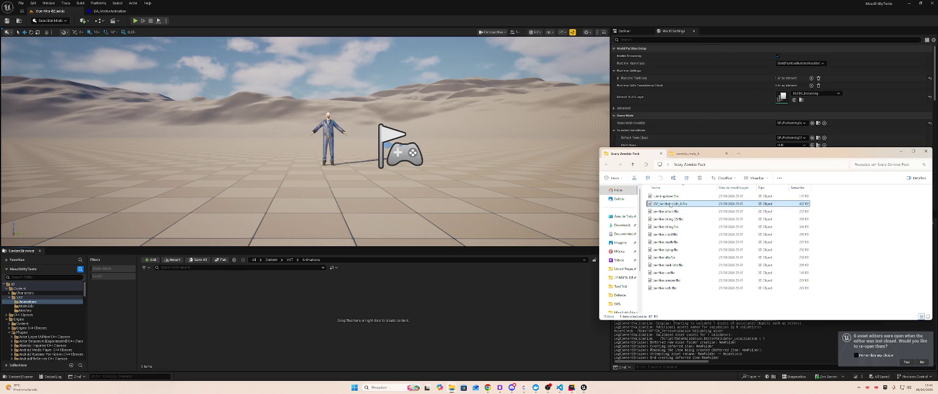
{"action": "left_click", "coordinate": [665, 196]}
{"action": "left_click", "coordinate": [664, 287], "text": "shift"}
{"action": "left_click", "coordinate": [673, 204], "text": "ctrl"}
{"action": "left_click_drag", "start_coordinate": [332, 326], "coordinate": [332, 326]}
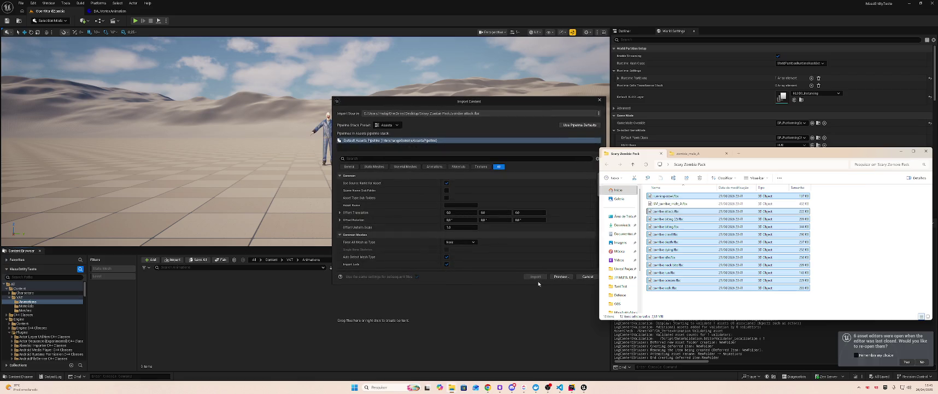
Step: Import the animation FBXs with SM_zombie_male_A_Skeleton as their skeleton
{"action": "scroll", "coordinate": [473, 216], "scroll_direction": "down", "scroll_amount": 5}
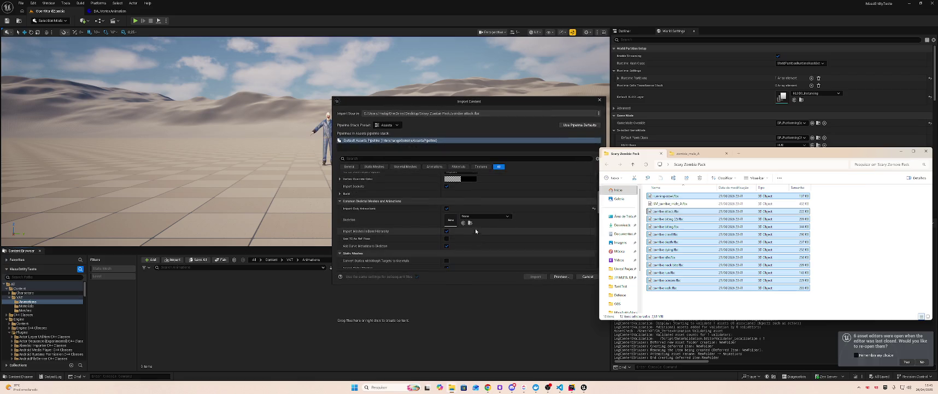
{"action": "left_click", "coordinate": [486, 216]}
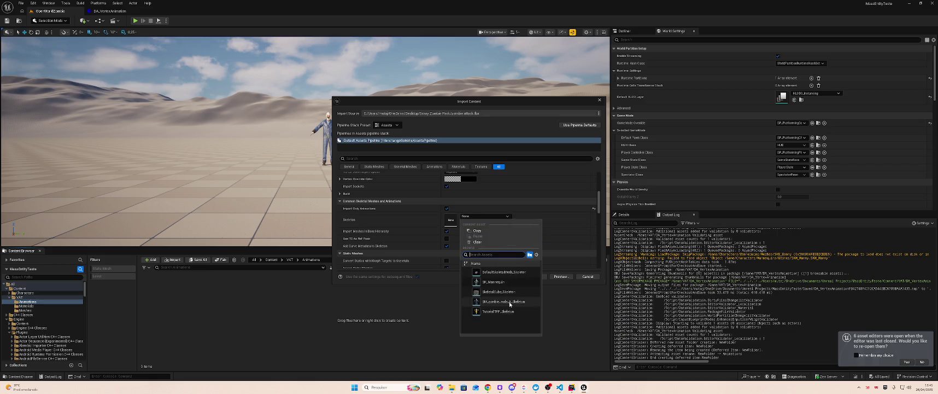
{"action": "left_click", "coordinate": [511, 301]}
{"action": "left_click", "coordinate": [534, 277]}
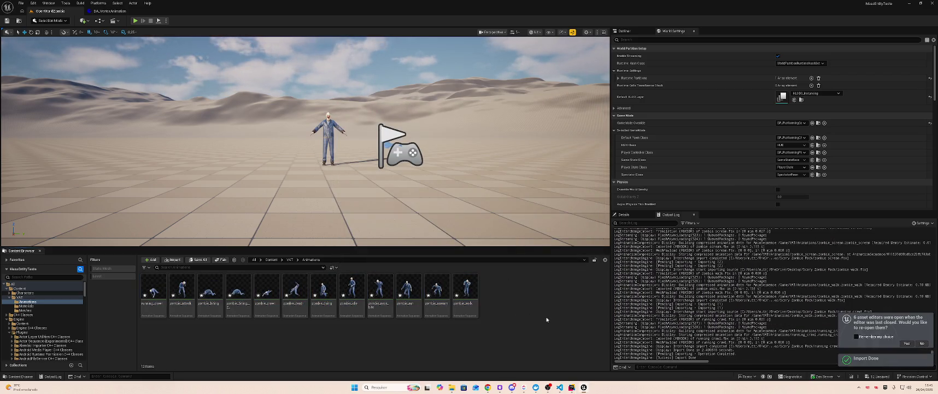
{"action": "left_click", "coordinate": [62, 306]}
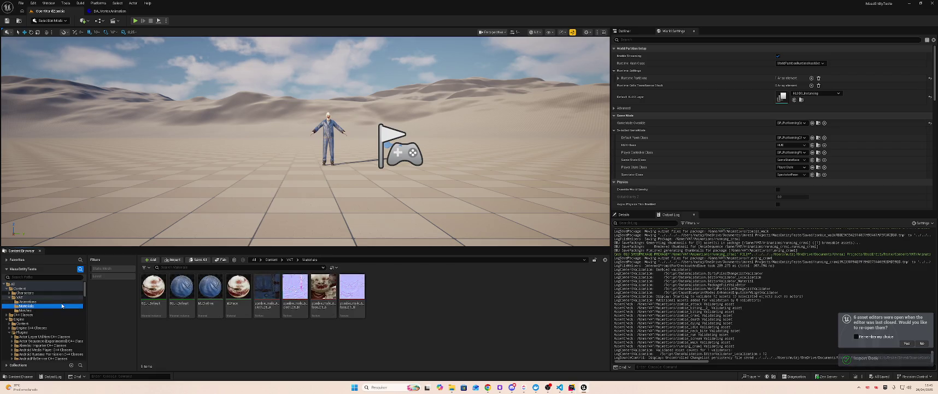
Step: Set DA_VertexAnimation's Anim Sequence to zombie_walk, tick Auto Play, and save it
{"action": "left_click", "coordinate": [22, 297]}
{"action": "double_click", "coordinate": [239, 286]}
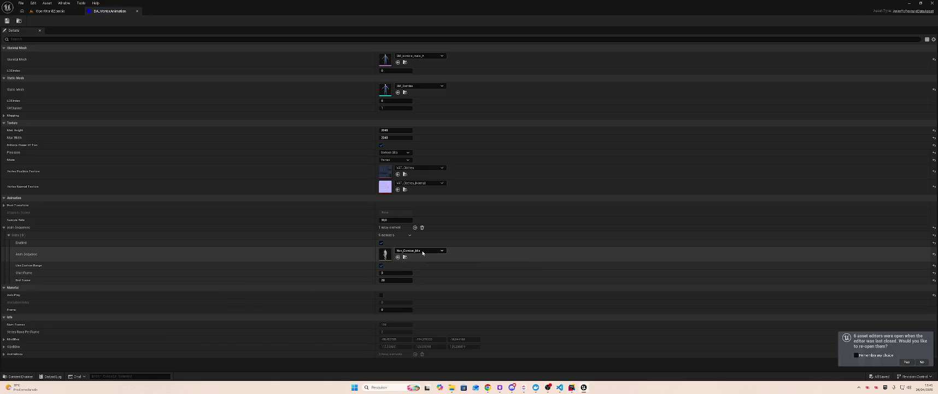
{"action": "left_click", "coordinate": [419, 250]}
{"action": "type", "text": "Walk"}
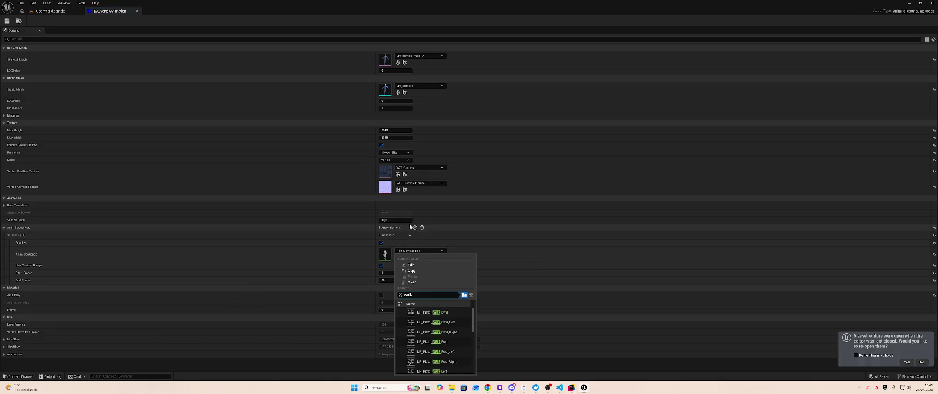
{"action": "scroll", "coordinate": [426, 361], "scroll_direction": "down", "scroll_amount": 10}
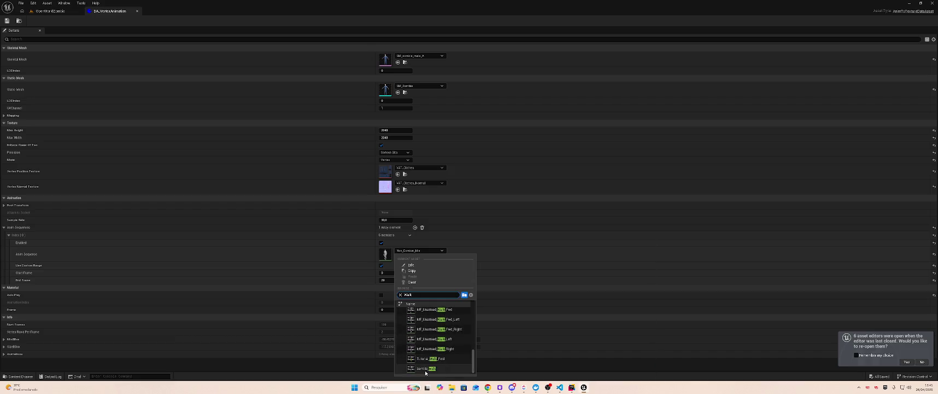
{"action": "left_click", "coordinate": [426, 370]}
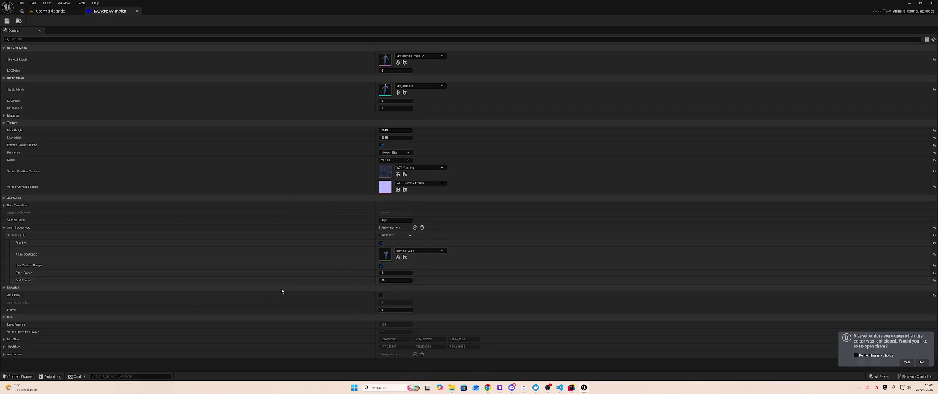
{"action": "left_click", "coordinate": [381, 295]}
{"action": "key", "text": "ctrl+s"}
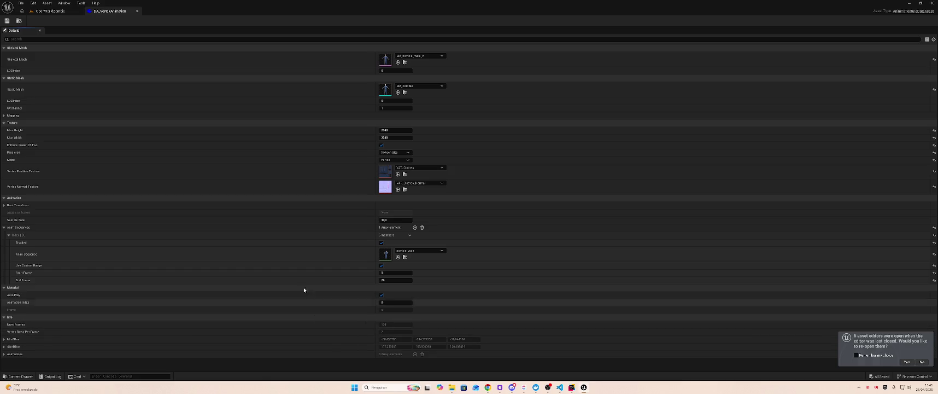
{"action": "left_click", "coordinate": [40, 12]}
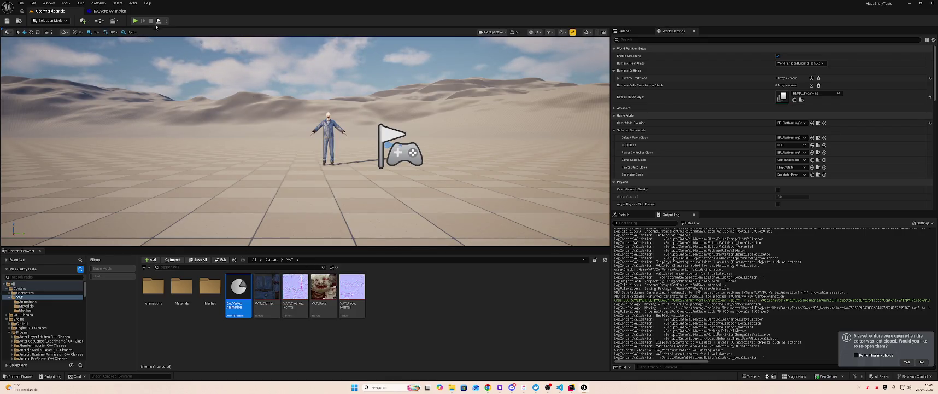
Step: Run Animation To Texture on DA_VertexAnimation to bake the vertex-animation textures
{"action": "right_click", "coordinate": [239, 291]}
{"action": "left_click", "coordinate": [271, 145]}
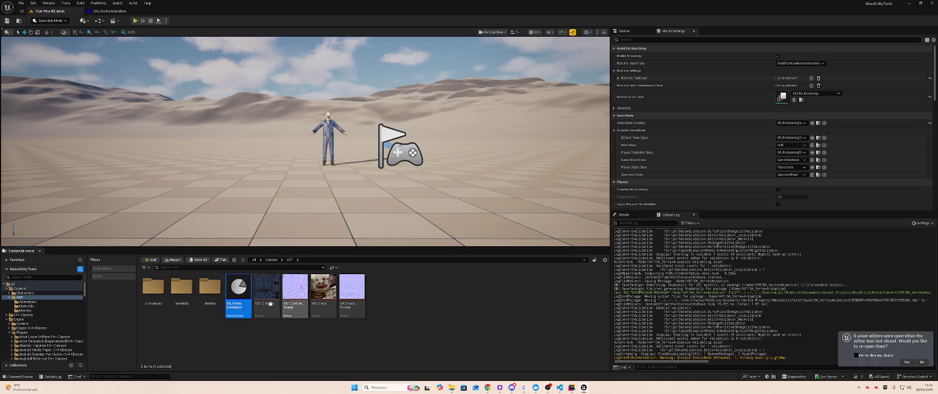
{"action": "double_click", "coordinate": [219, 291]}
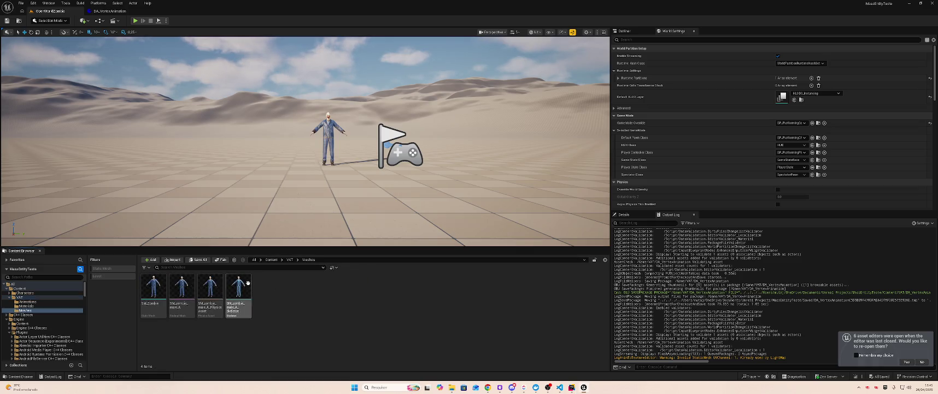
Step: Check the 'UV' settings in the Details panels of SM_Zombie and SM_zombie_male_A
{"action": "left_click", "coordinate": [154, 293]}
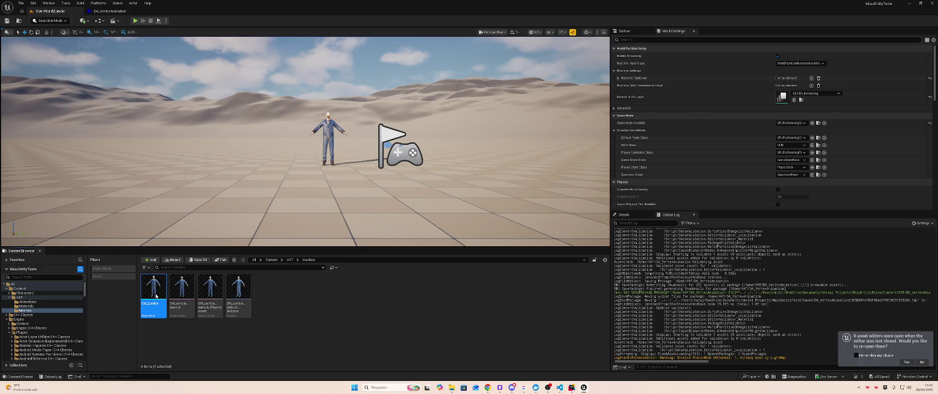
{"action": "double_click", "coordinate": [156, 295]}
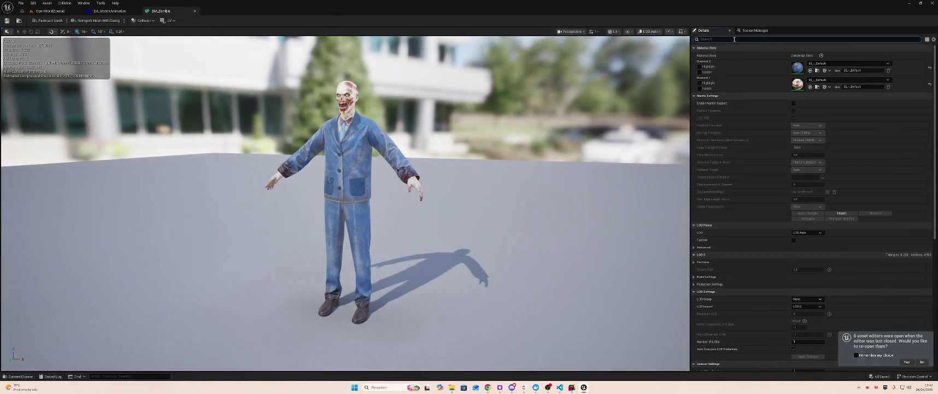
{"action": "type", "text": "UV"}
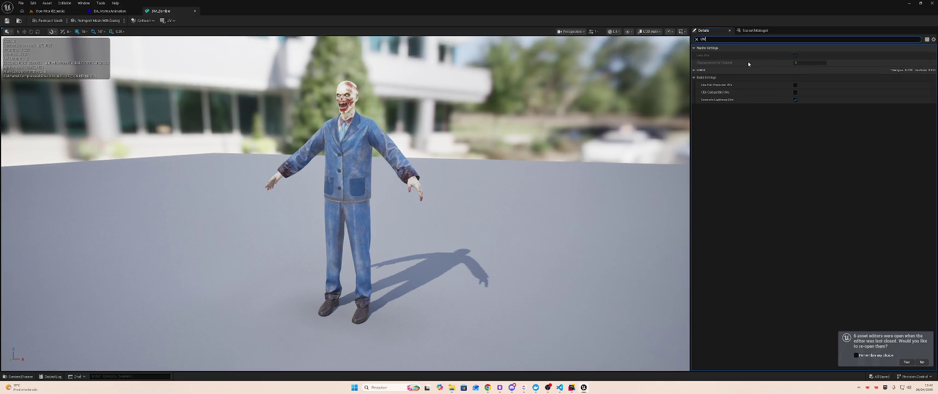
{"action": "left_click", "coordinate": [50, 11]}
{"action": "left_click", "coordinate": [182, 293]}
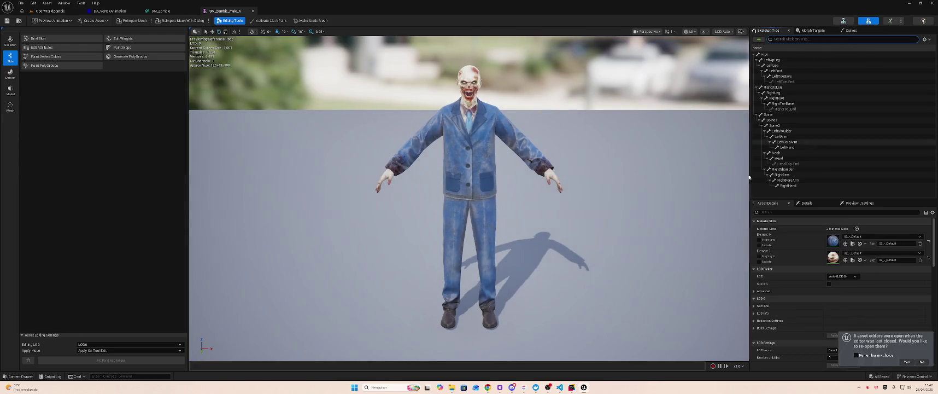
{"action": "type", "text": "UV"}
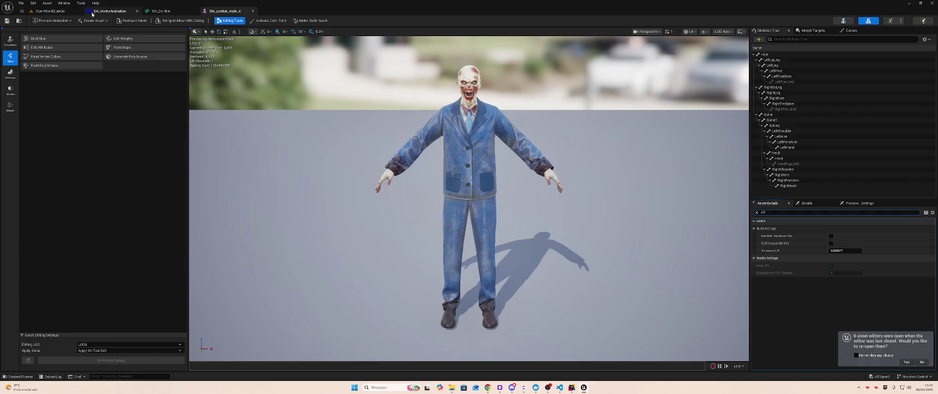
{"action": "left_click", "coordinate": [55, 12]}
{"action": "key", "text": "alt+Left"}
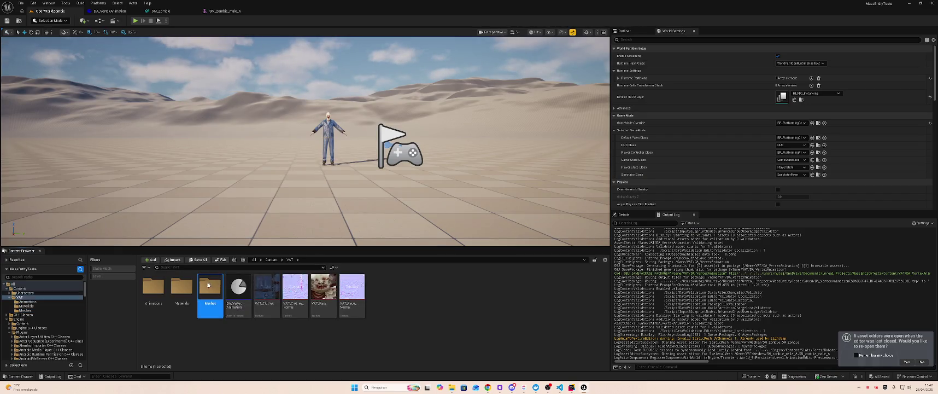
Step: Inspect the clothing material instance's Material Property Overrides and Lightmass Settings
{"action": "left_click", "coordinate": [180, 286]}
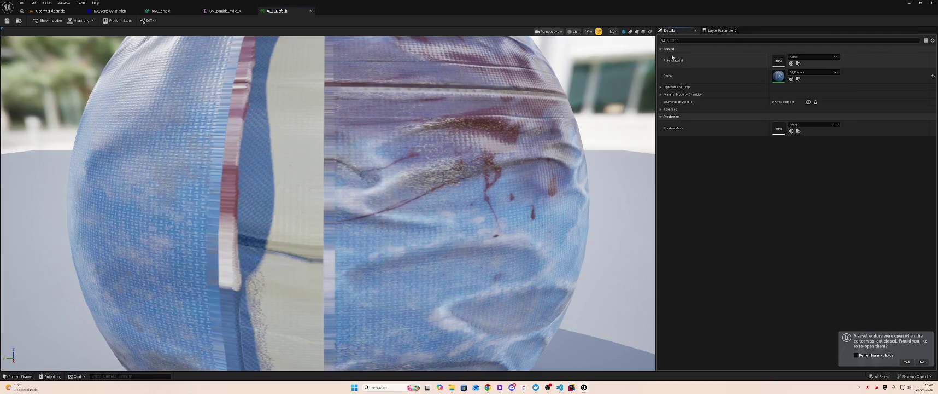
{"action": "left_click", "coordinate": [660, 94]}
{"action": "left_click", "coordinate": [661, 87]}
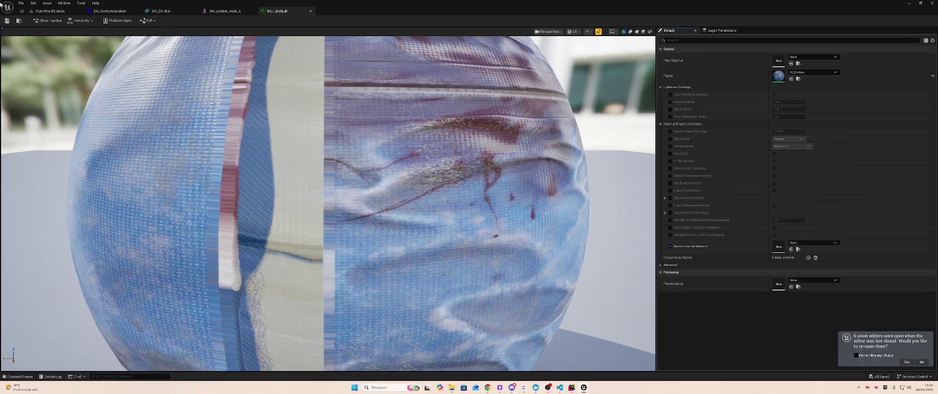
{"action": "left_click", "coordinate": [51, 11]}
Step: Open the parent M_Clothes material for inspection
{"action": "left_click", "coordinate": [207, 292]}
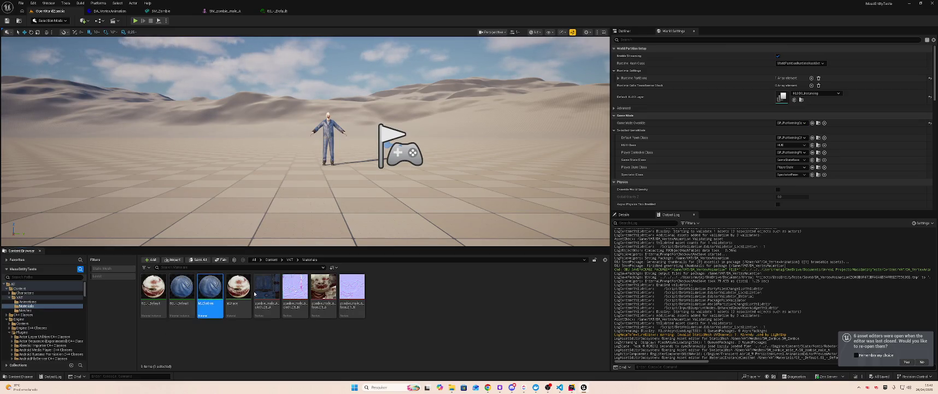
{"action": "double_click", "coordinate": [223, 294]}
{"action": "left_click", "coordinate": [50, 11]}
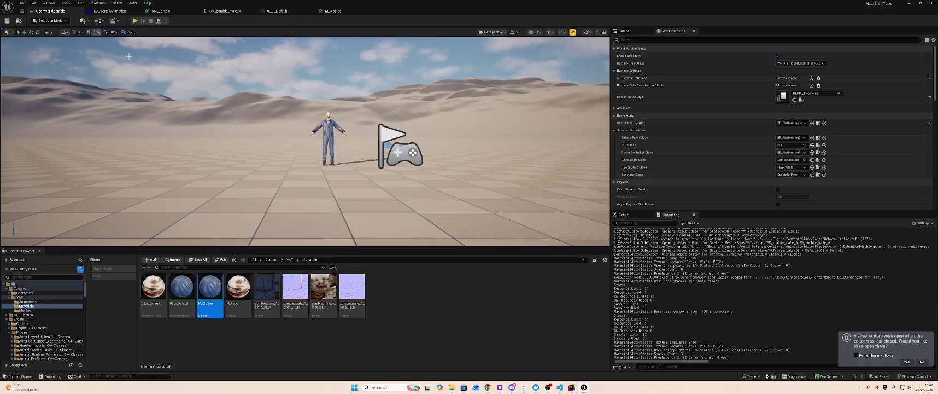
Step: Browse the VAT Meshes and Materials folders, ending back in the VAT folder
{"action": "left_click", "coordinate": [20, 297]}
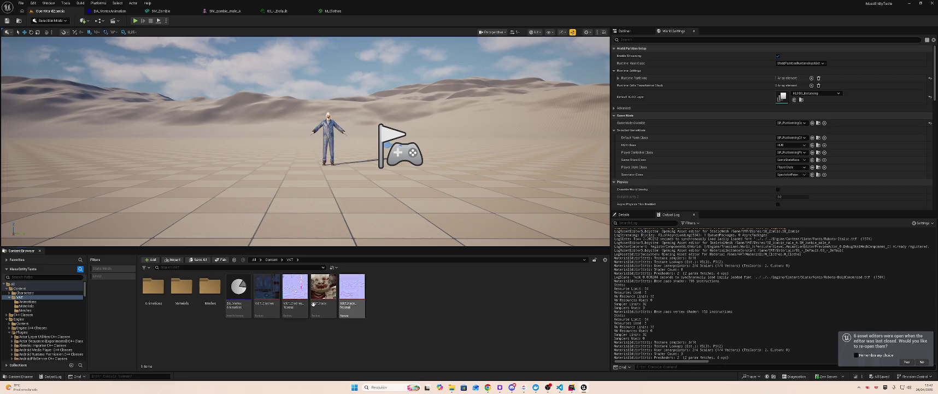
{"action": "left_click", "coordinate": [209, 295]}
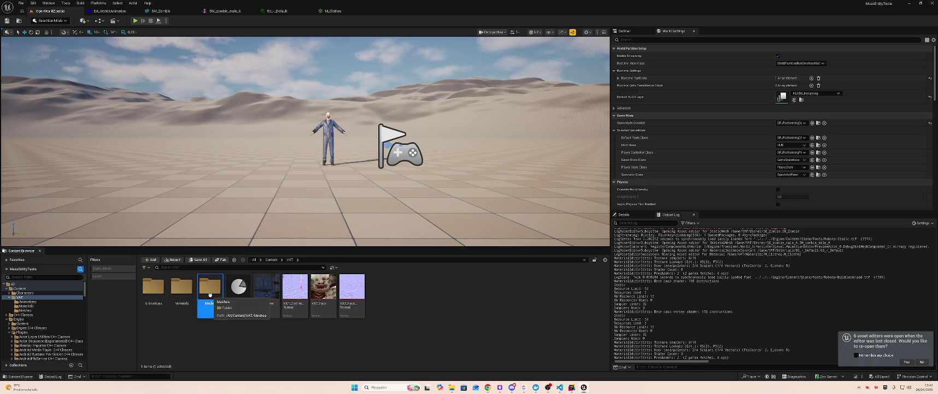
{"action": "left_click", "coordinate": [183, 291]}
{"action": "double_click", "coordinate": [183, 291]}
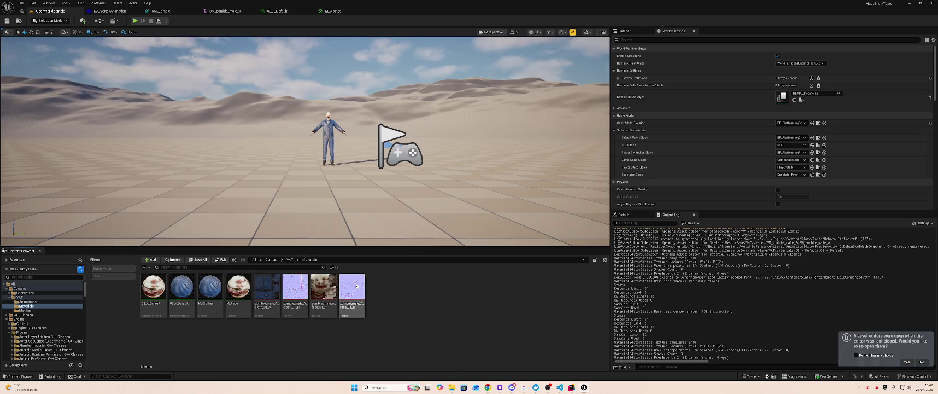
{"action": "key", "text": "alt+Left"}
{"action": "left_click", "coordinate": [153, 288]}
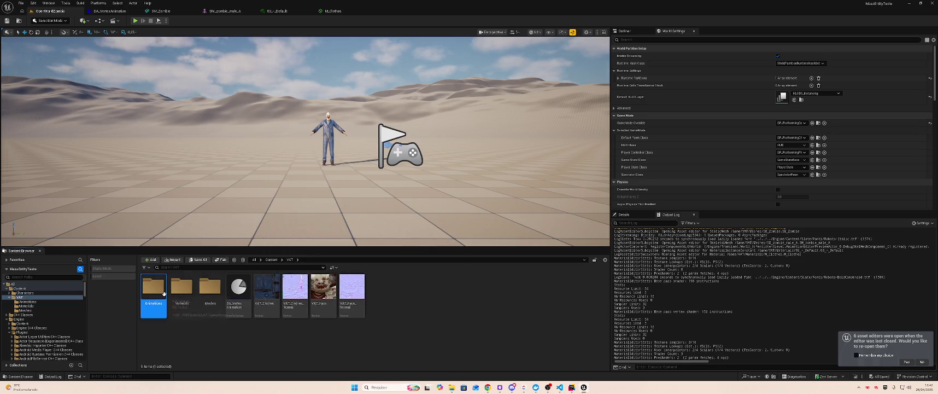
Step: Force-delete all 12 animation sequences in VAT/Animations, then return to the VAT folder
{"action": "double_click", "coordinate": [154, 289]}
{"action": "key", "text": "ctrl+a"}
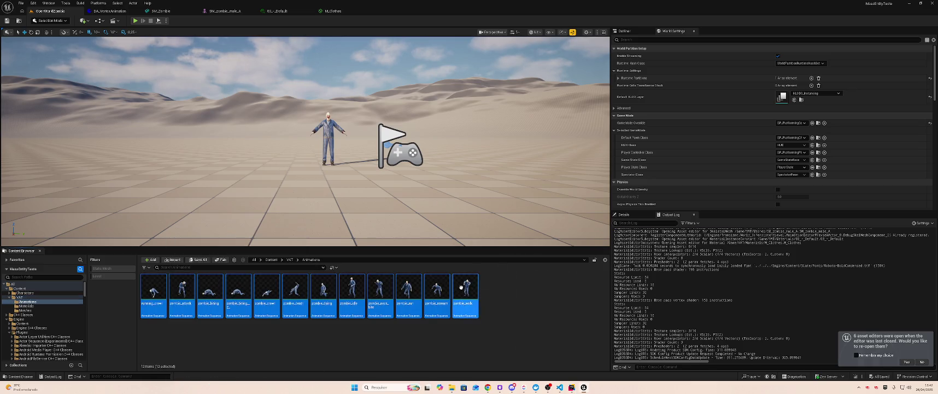
{"action": "key", "text": "Delete"}
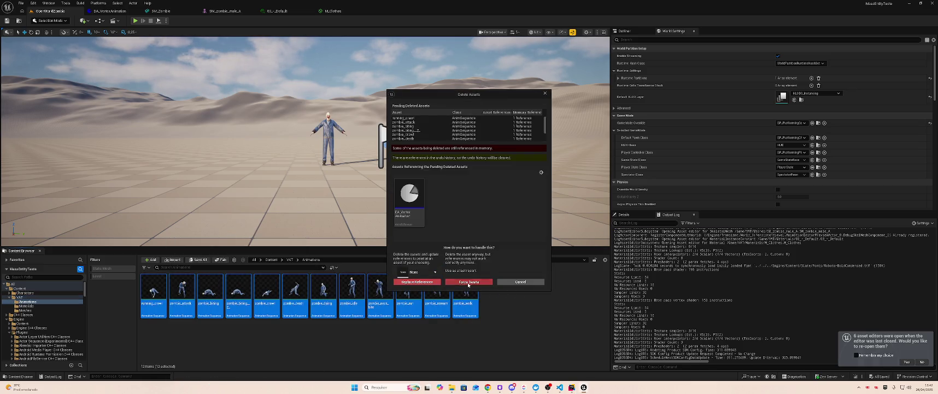
{"action": "left_click", "coordinate": [468, 283]}
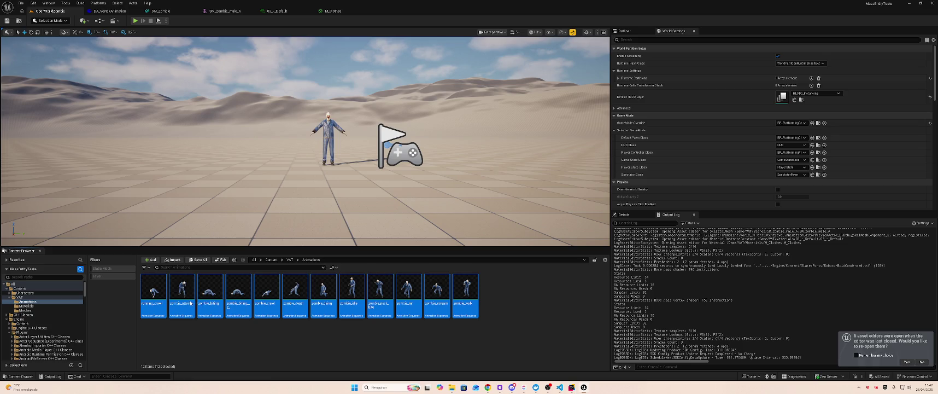
{"action": "left_click", "coordinate": [26, 306]}
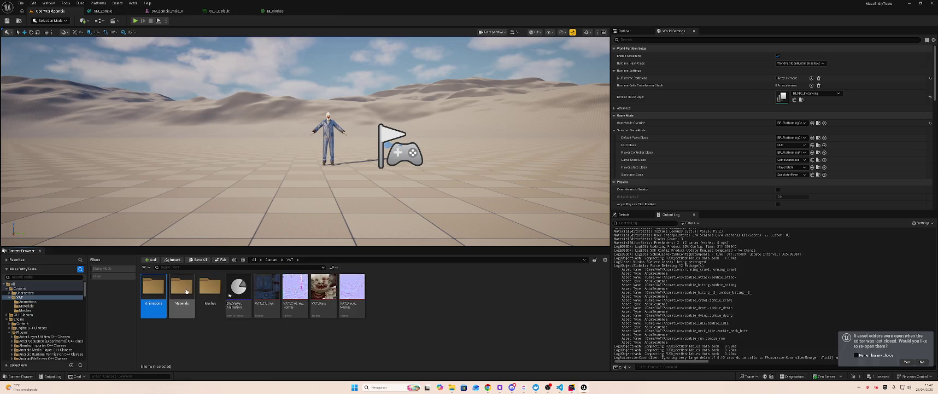
{"action": "key", "text": "BackSpace"}
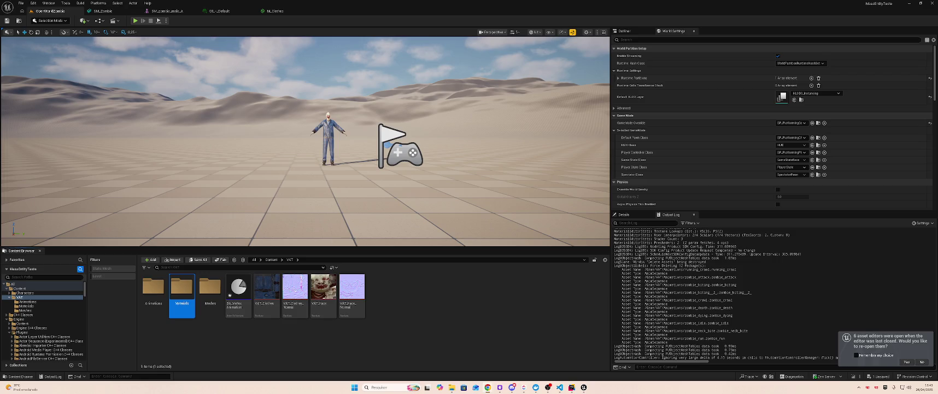
{"action": "double_click", "coordinate": [210, 287]}
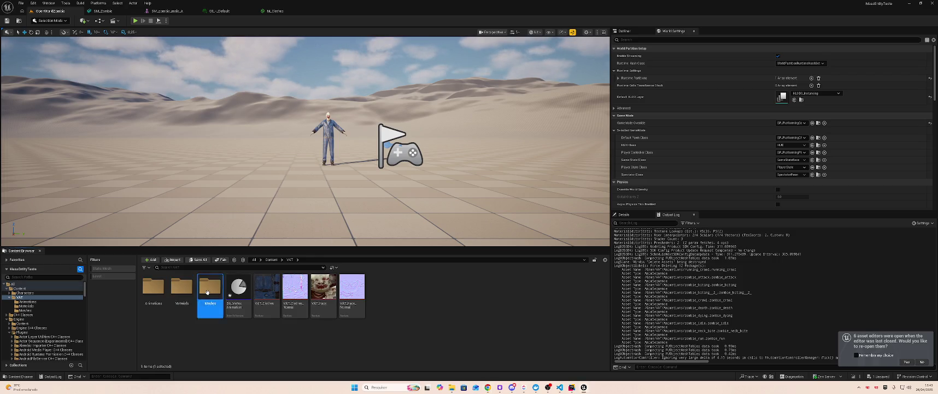
Step: Delete the four existing zombie meshes from the VAT Meshes folder
{"action": "left_click", "coordinate": [238, 287]}
{"action": "left_click", "coordinate": [154, 288], "text": "shift"}
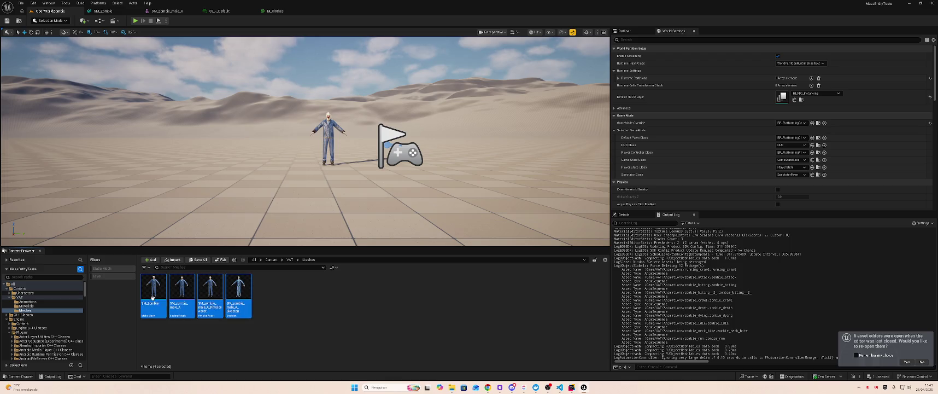
{"action": "key", "text": "Delete"}
{"action": "left_click", "coordinate": [456, 282]}
Step: Import SM_zombie_male_A.fbx into Meshes with Destination Lightmap Index set to 2
{"action": "key", "text": "alt+Tab"}
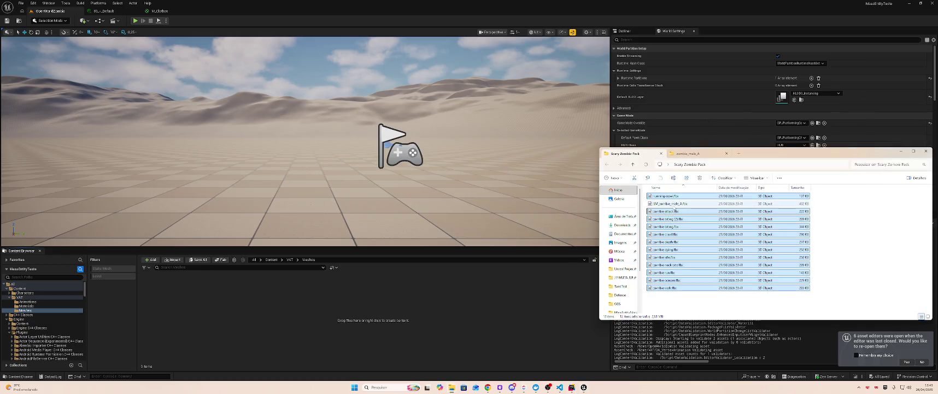
{"action": "left_click", "coordinate": [674, 204]}
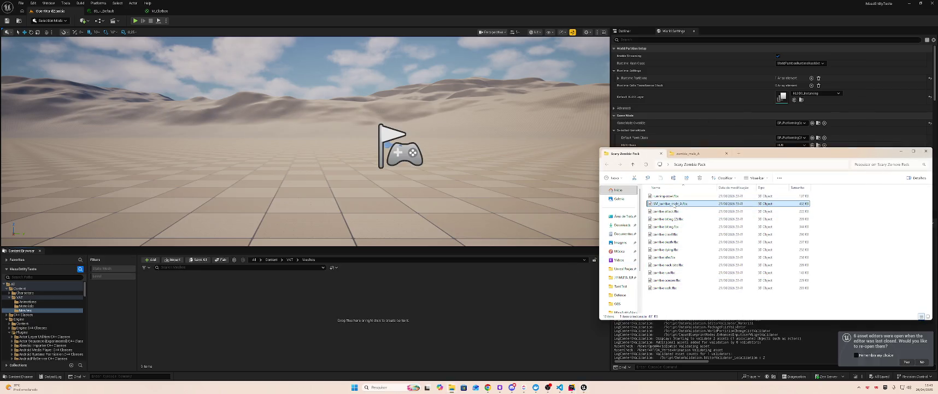
{"action": "left_click_drag", "start_coordinate": [204, 307], "coordinate": [217, 304]}
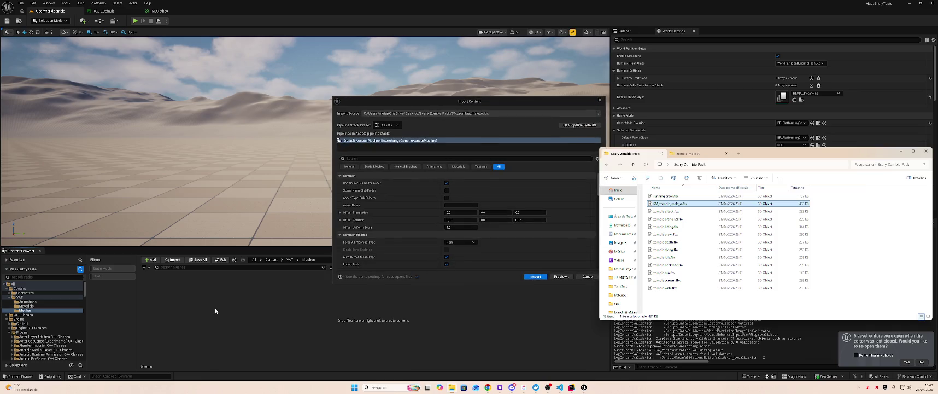
{"action": "scroll", "coordinate": [482, 225], "scroll_direction": "down", "scroll_amount": 1}
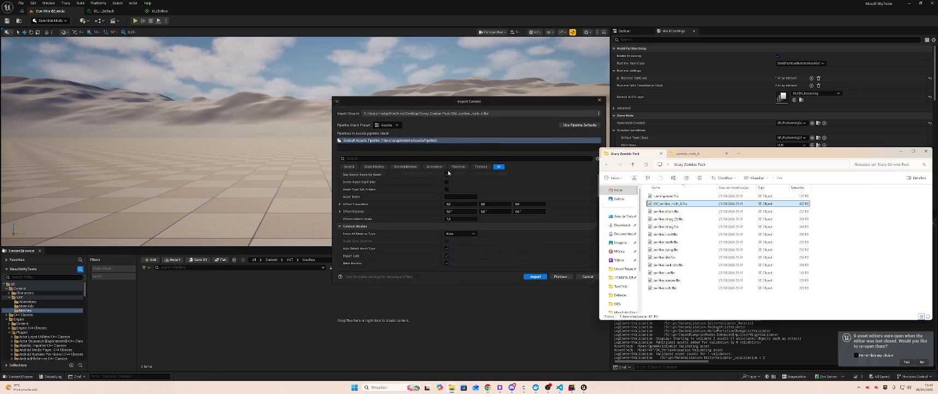
{"action": "left_click", "coordinate": [436, 158]}
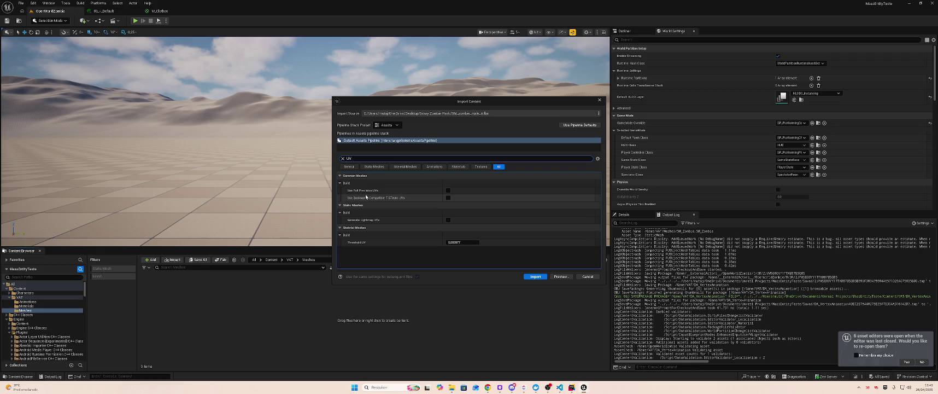
{"action": "type", "text": "U"}
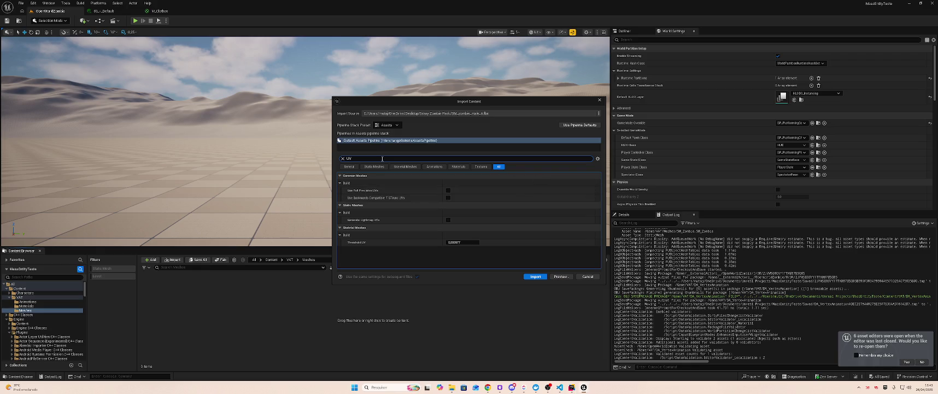
{"action": "key", "text": "BackSpace"}
{"action": "key", "text": "BackSpace"}
{"action": "type", "text": "Light"}
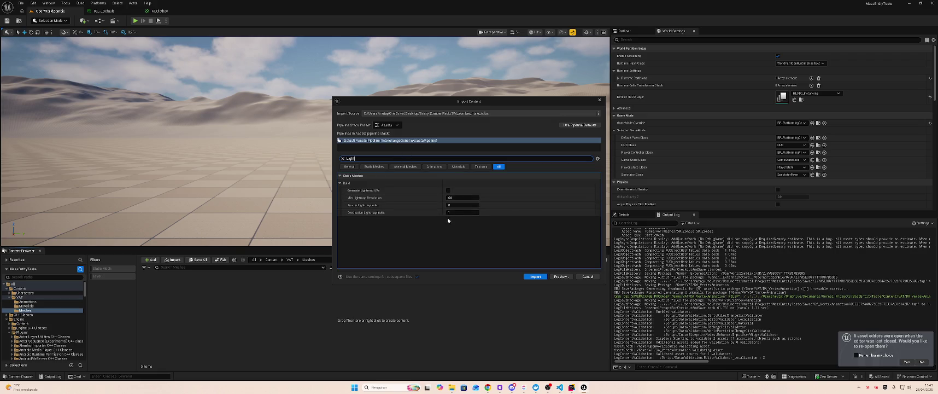
{"action": "left_click", "coordinate": [464, 212]}
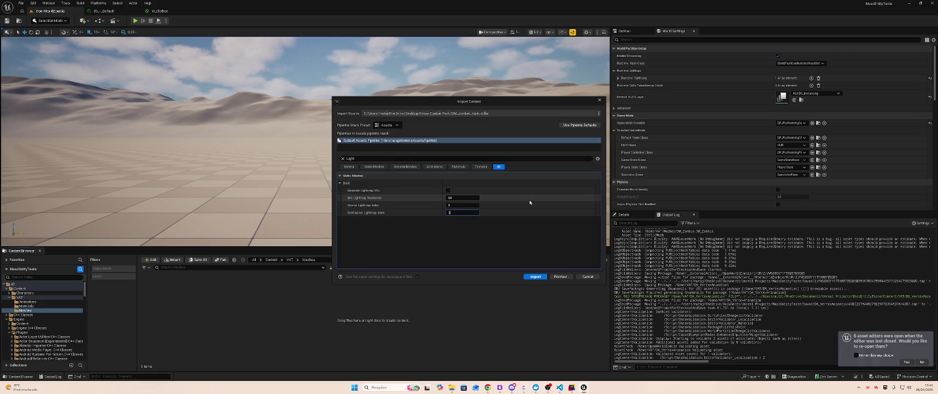
{"action": "type", "text": "2"}
{"action": "left_click", "coordinate": [536, 277]}
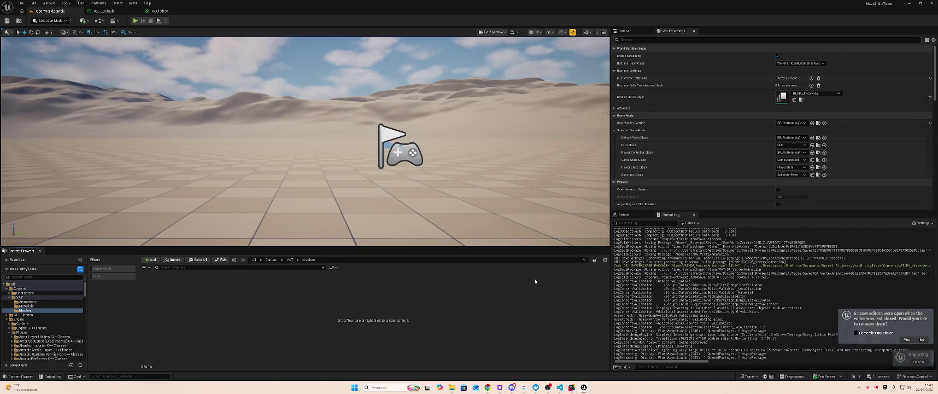
{"action": "left_click", "coordinate": [429, 292]}
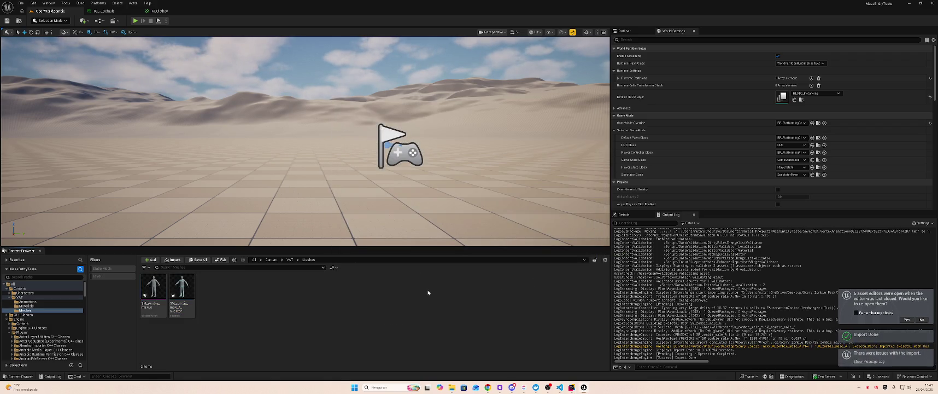
Step: Save all, then set the zombie mesh's Element 0 material to 03_-_Default
{"action": "key", "text": "ctrl+shift+s"}
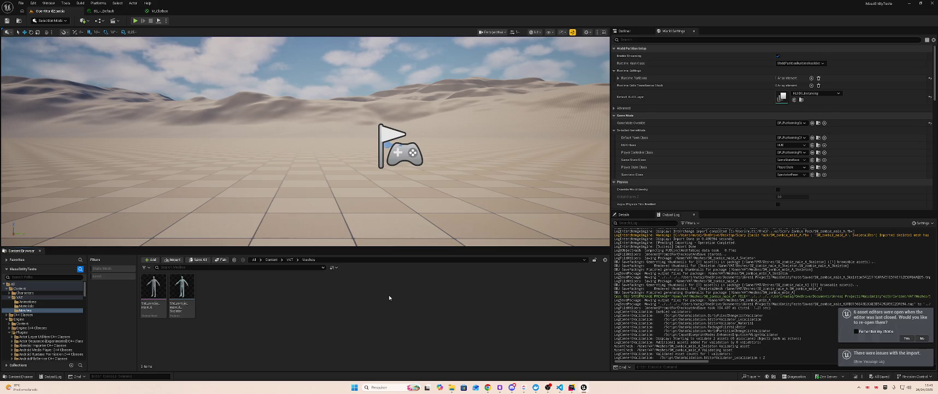
{"action": "left_click", "coordinate": [184, 288]}
{"action": "left_click", "coordinate": [154, 289]}
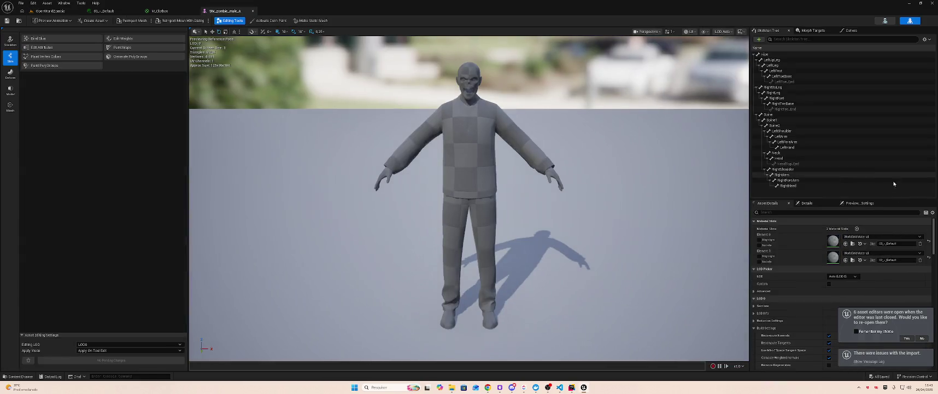
{"action": "left_click", "coordinate": [879, 237]}
{"action": "type", "text": "sk"}
{"action": "type", "text": "lt"}
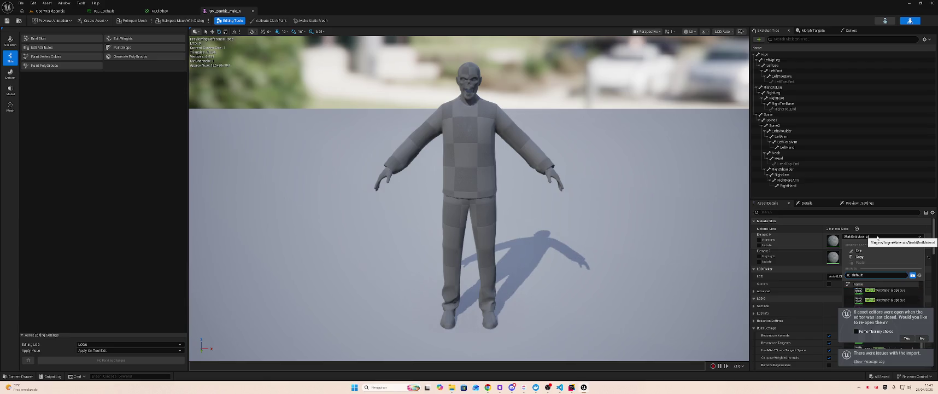
{"action": "type", "text": "_"}
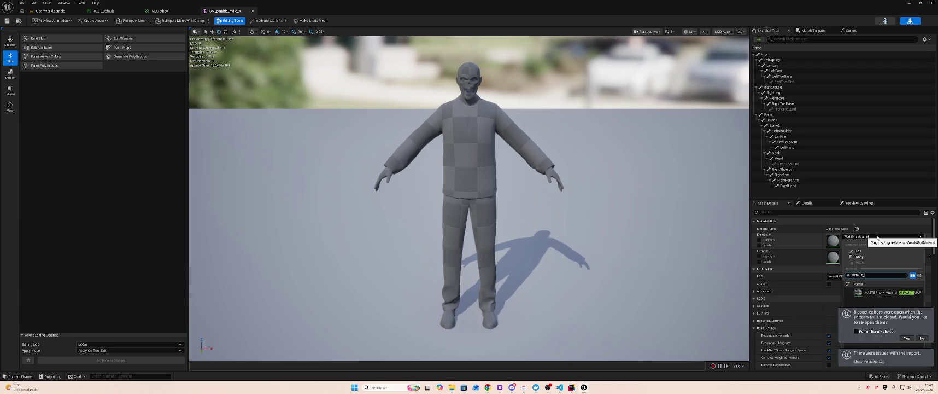
{"action": "type", "text": "03"}
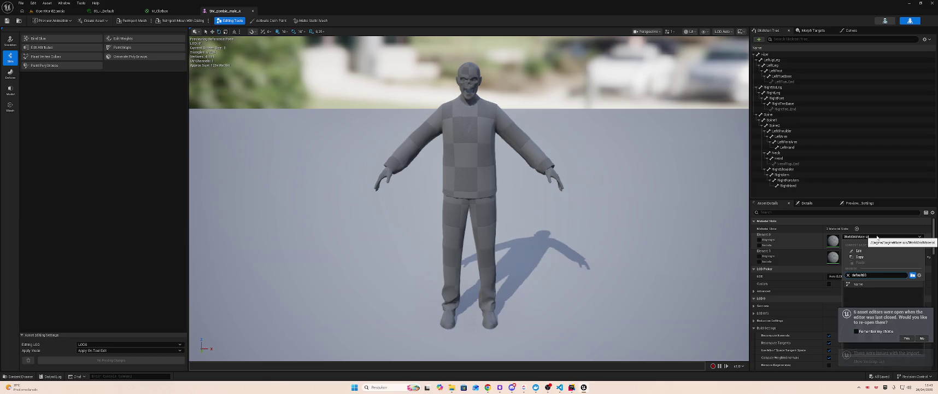
{"action": "key", "text": "BackSpace"}
{"action": "key", "text": "BackSpace"}
{"action": "type", "text": "3"}
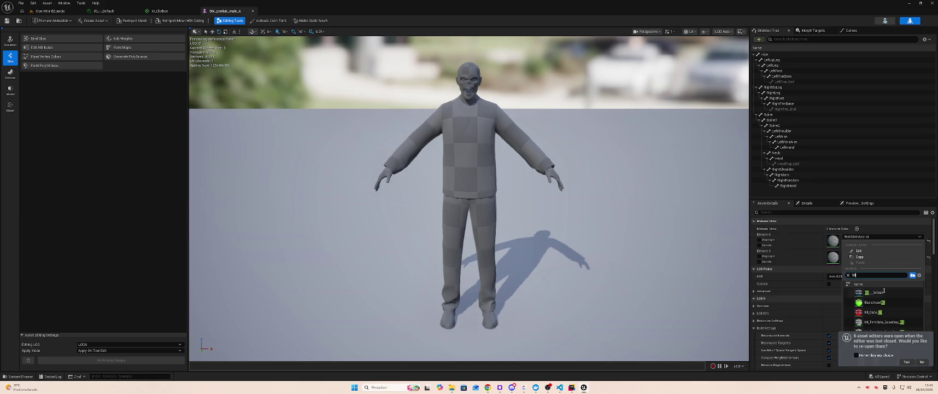
{"action": "left_click", "coordinate": [876, 292]}
Step: Set the zombie mesh's Element 1 material to 02_-_Default
{"action": "left_click", "coordinate": [876, 254]}
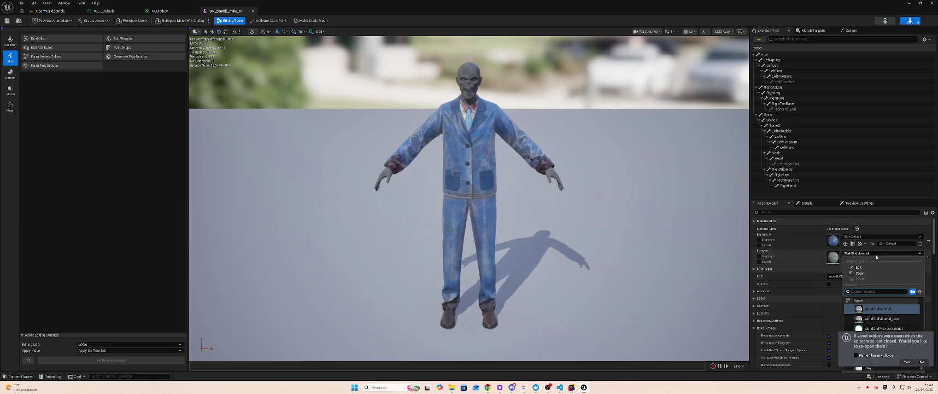
{"action": "type", "text": "R2_"}
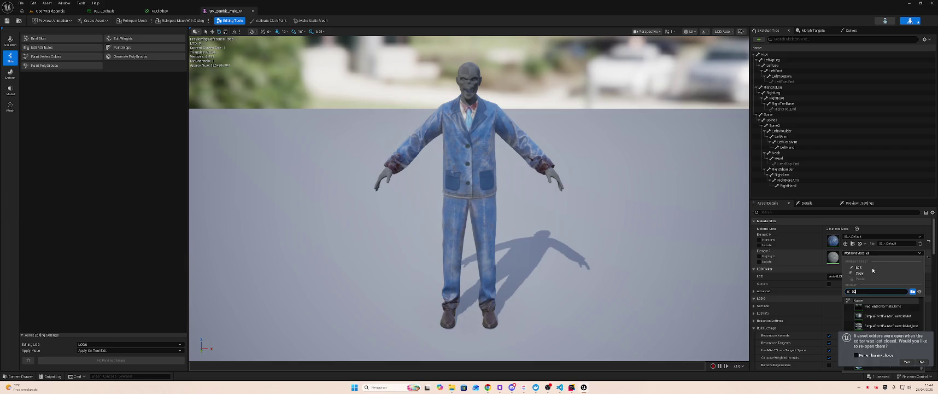
{"action": "type", "text": "-"}
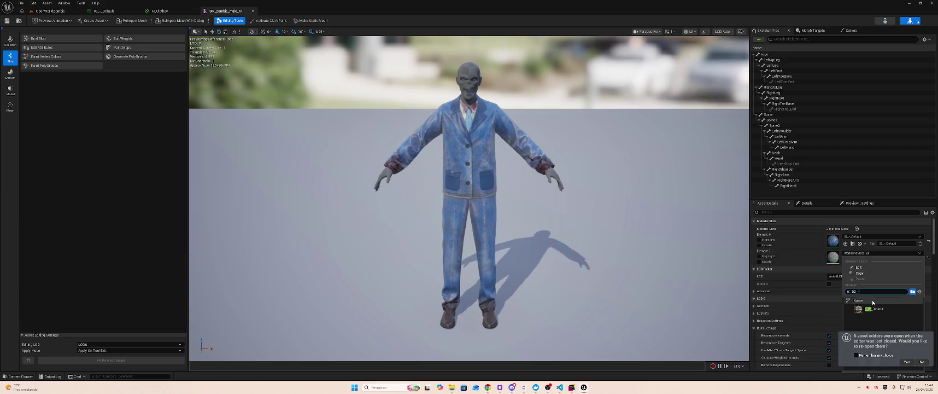
{"action": "left_click", "coordinate": [874, 308]}
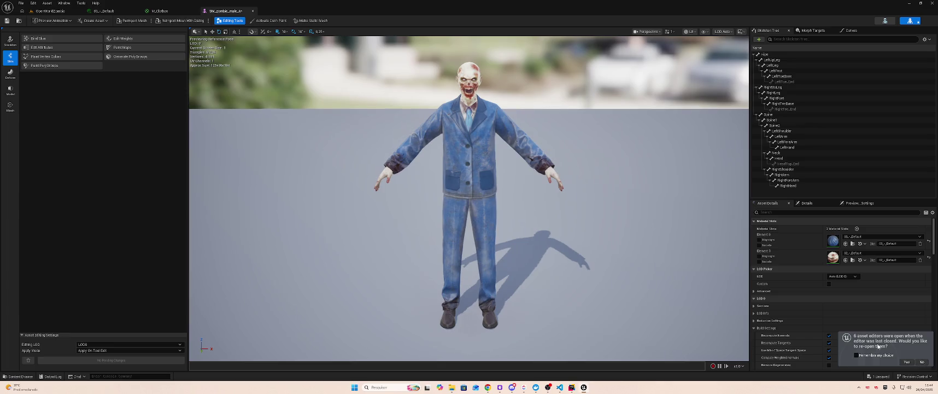
Step: Save the zombie mesh with its new materials and reopen its skeletal mesh editor
{"action": "key", "text": "ctrl+s"}
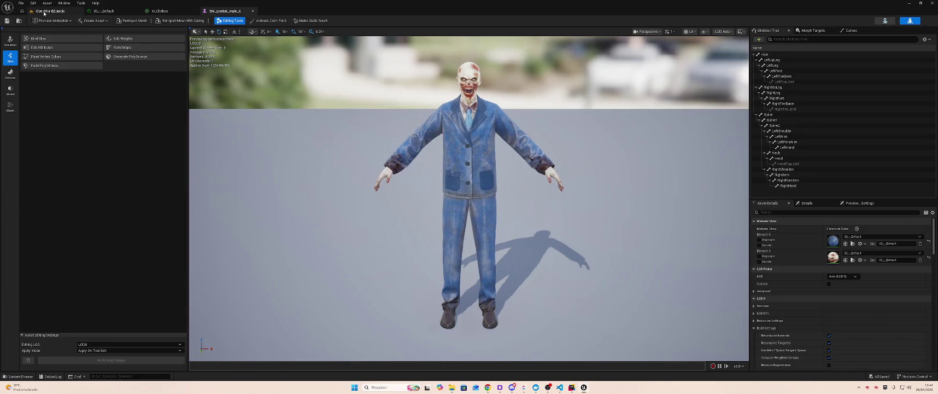
{"action": "left_click", "coordinate": [44, 11]}
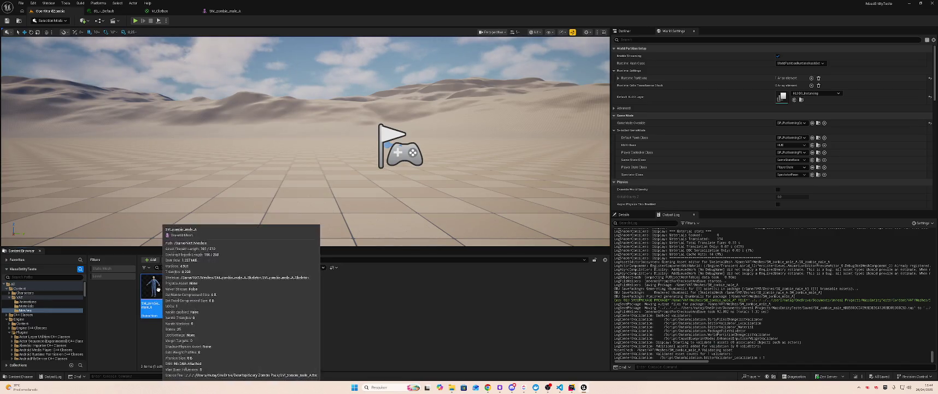
{"action": "double_click", "coordinate": [156, 290]}
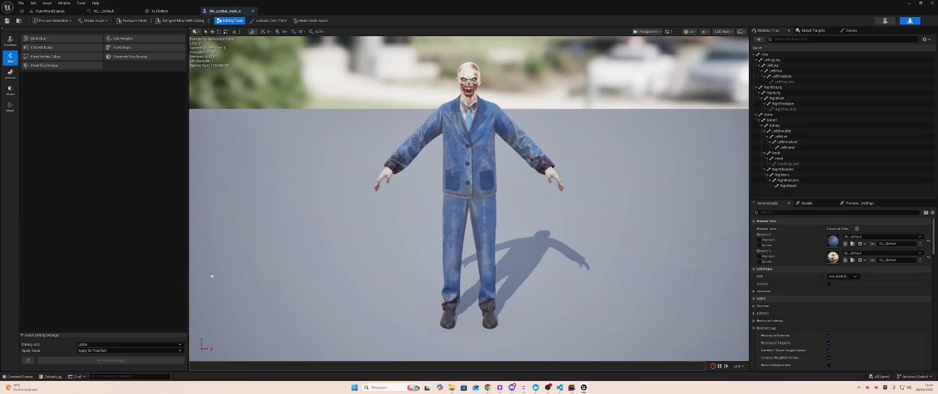
Step: Make a static mesh named SM_Zombie in Content/VAT/Meshes from the zombie
{"action": "left_click", "coordinate": [310, 21]}
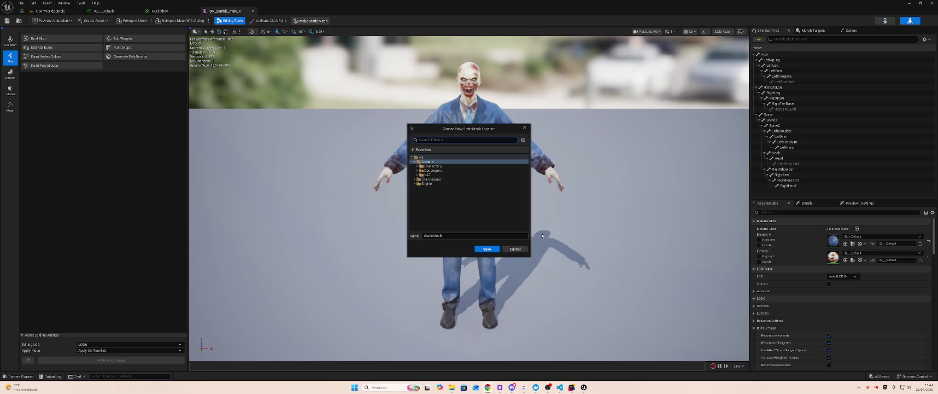
{"action": "left_click", "coordinate": [434, 166]}
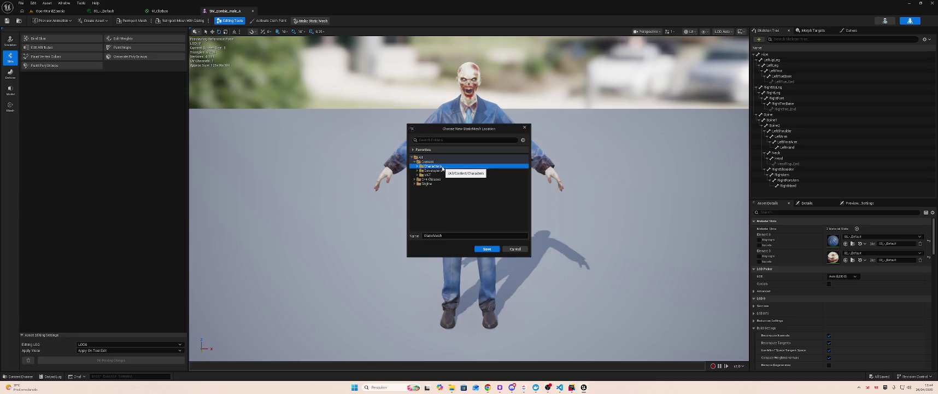
{"action": "left_click", "coordinate": [418, 175]}
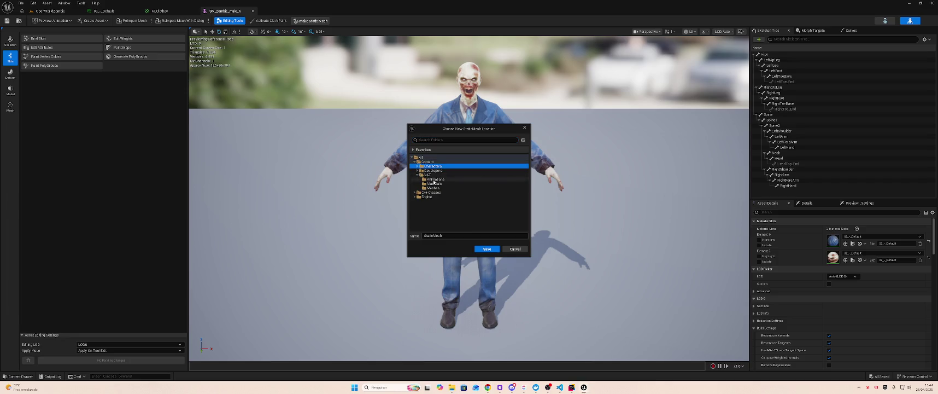
{"action": "left_click", "coordinate": [433, 188]}
{"action": "key", "text": "Tab"}
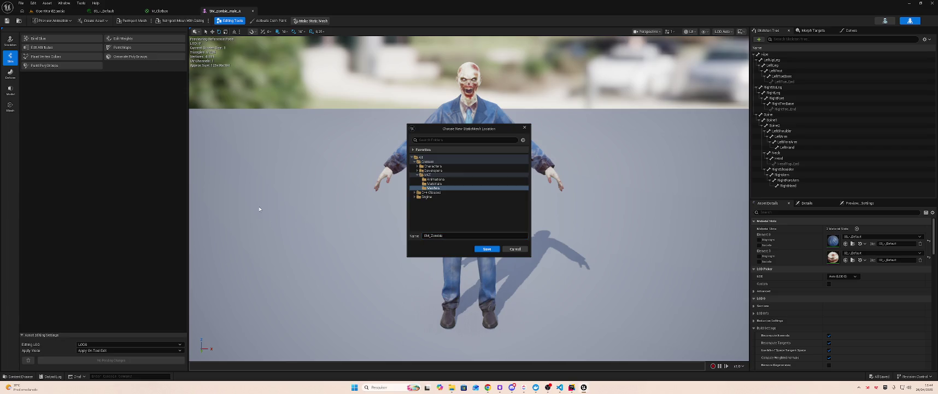
{"action": "left_click", "coordinate": [485, 249]}
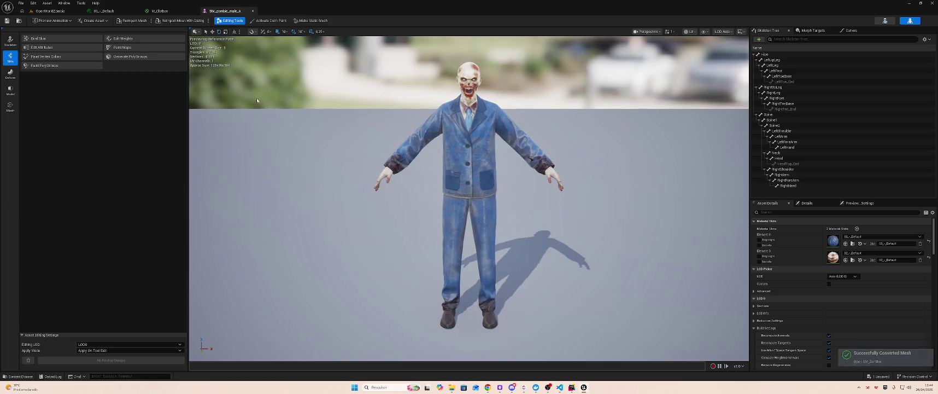
{"action": "left_click", "coordinate": [55, 11]}
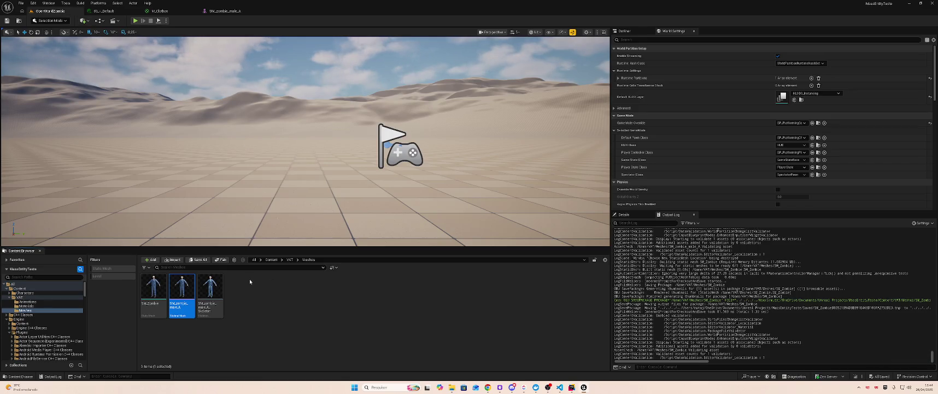
{"action": "key", "text": "BackSpace"}
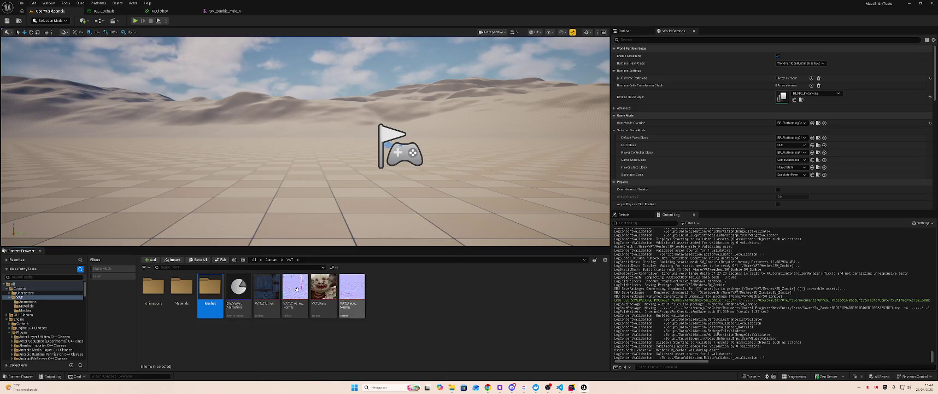
Step: Inspect DA_VertexAnimation's static mesh, skeletal mesh and animation sequence pickers
{"action": "double_click", "coordinate": [238, 288]}
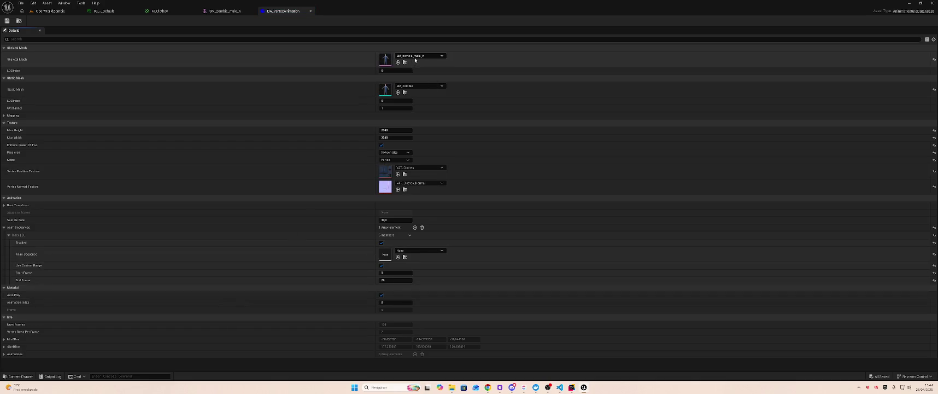
{"action": "left_click", "coordinate": [419, 85]}
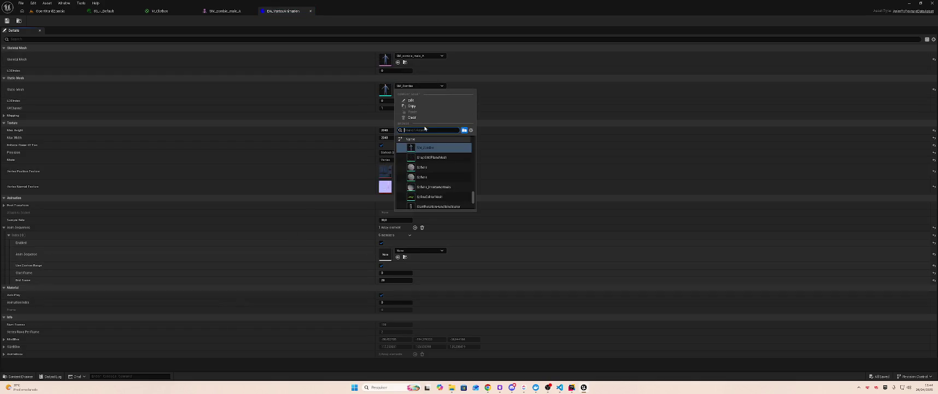
{"action": "left_click", "coordinate": [419, 56]}
{"action": "left_click", "coordinate": [420, 56]}
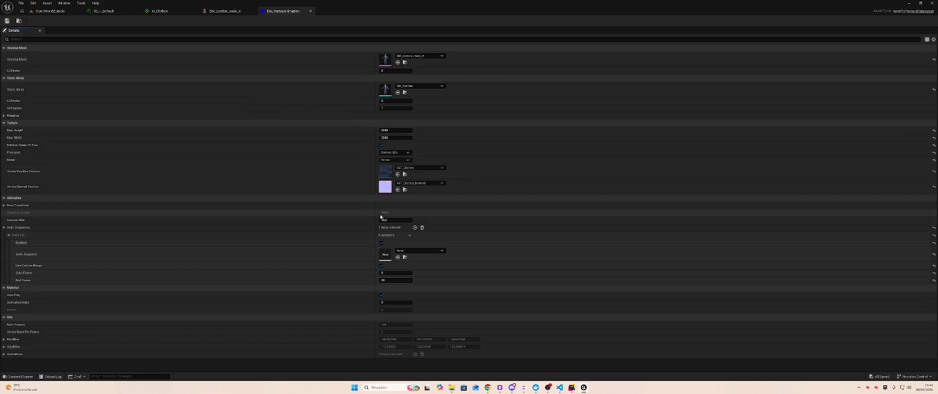
{"action": "left_click", "coordinate": [409, 250]}
{"action": "type", "text": "wal"}
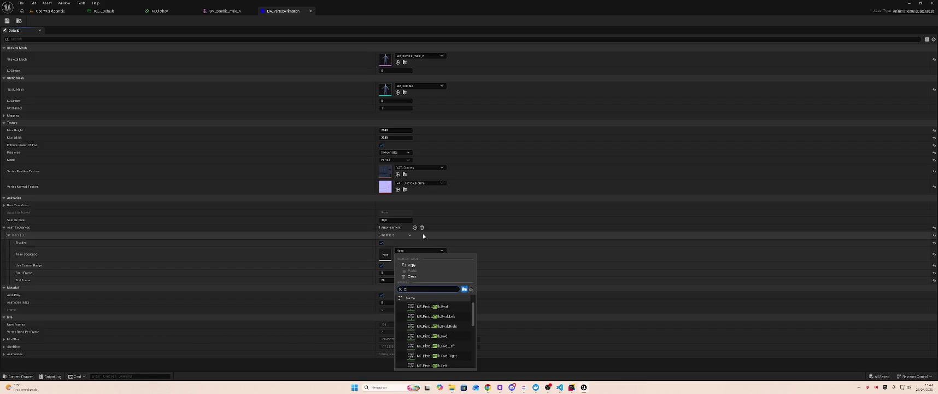
{"action": "type", "text": "_w"}
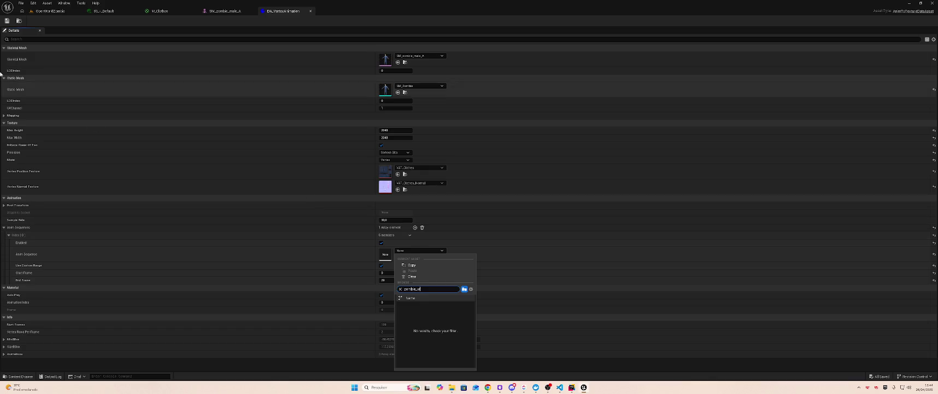
Step: Open the empty VAT Animations folder and bring File Explorer forward
{"action": "left_click", "coordinate": [49, 11]}
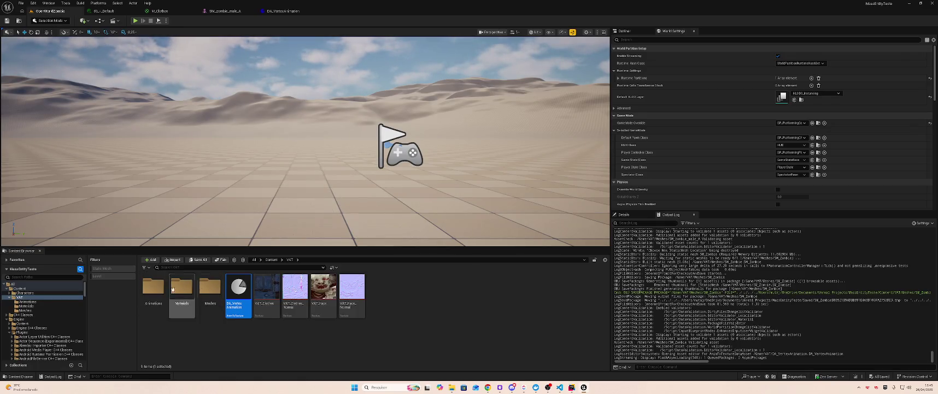
{"action": "double_click", "coordinate": [153, 288]}
{"action": "key", "text": "alt+Tab"}
{"action": "key", "text": "alt+Tab"}
{"action": "key", "text": "alt+Tab"}
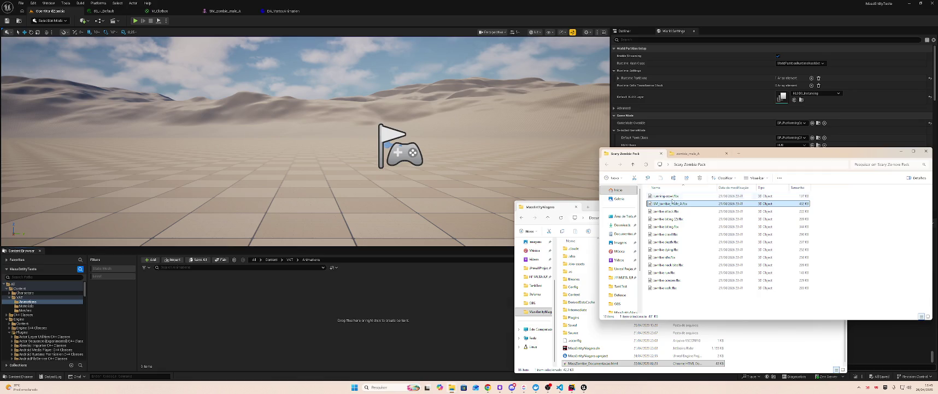
Step: Import all pack FBXs except SM_zombie_male_A into Animations using SM_zombie_male_A_Skeleton
{"action": "key", "text": "ctrl+a"}
{"action": "left_click", "coordinate": [671, 204], "text": "ctrl"}
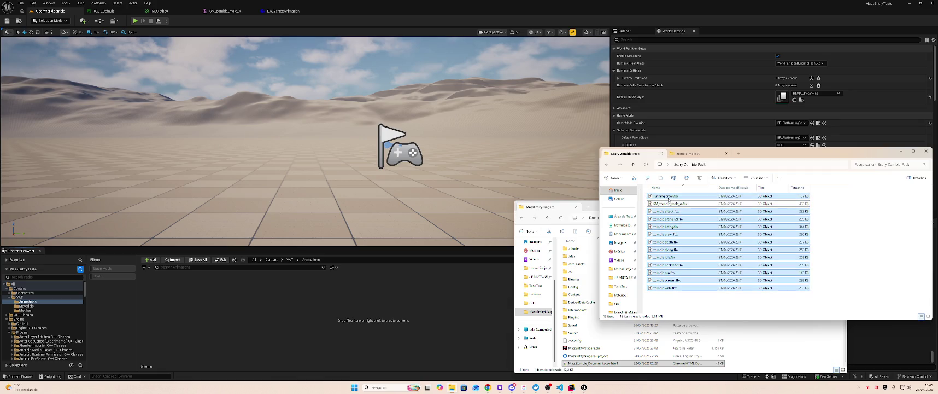
{"action": "left_click_drag", "start_coordinate": [337, 314], "coordinate": [337, 313]}
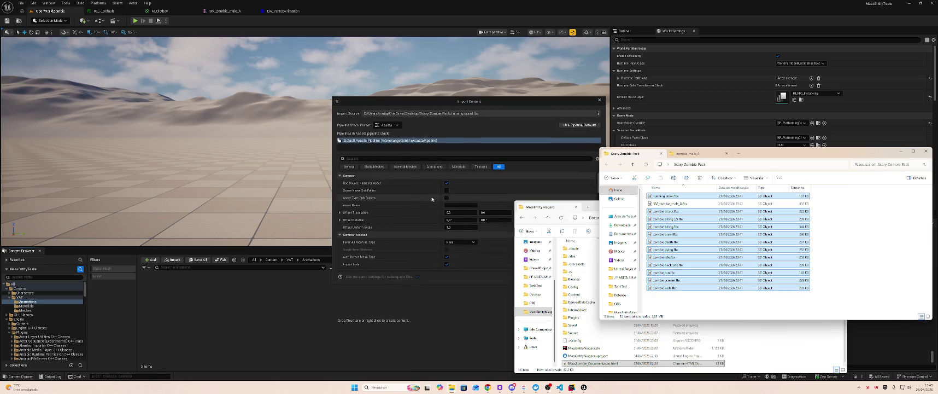
{"action": "left_click_drag", "start_coordinate": [441, 105], "coordinate": [365, 104]}
{"action": "scroll", "coordinate": [377, 235], "scroll_direction": "down", "scroll_amount": 5}
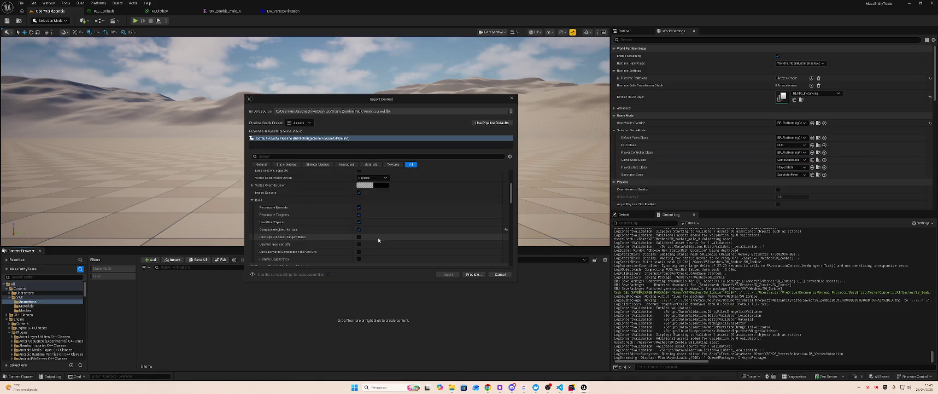
{"action": "left_click", "coordinate": [392, 221]}
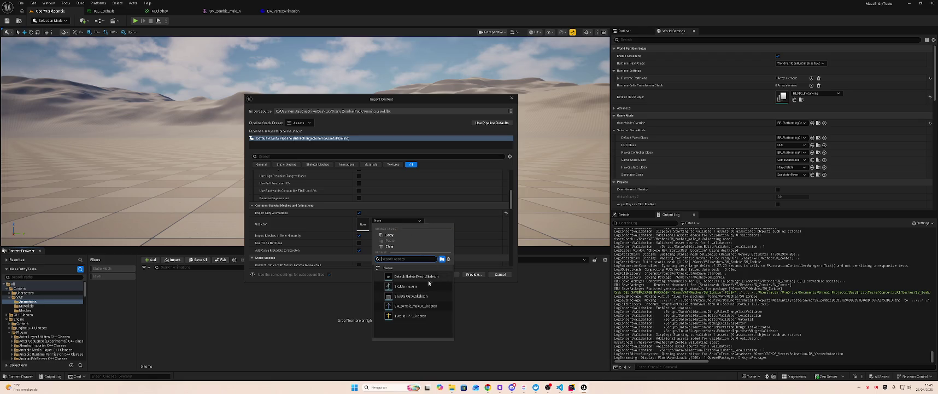
{"action": "left_click", "coordinate": [426, 307]}
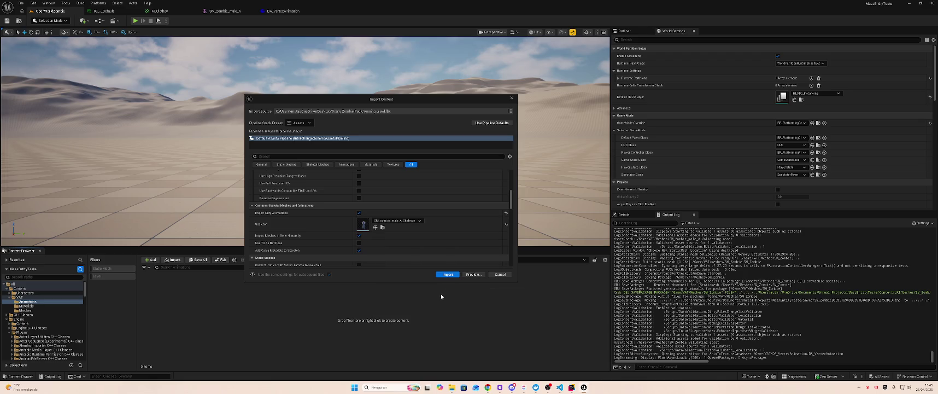
{"action": "left_click", "coordinate": [447, 275]}
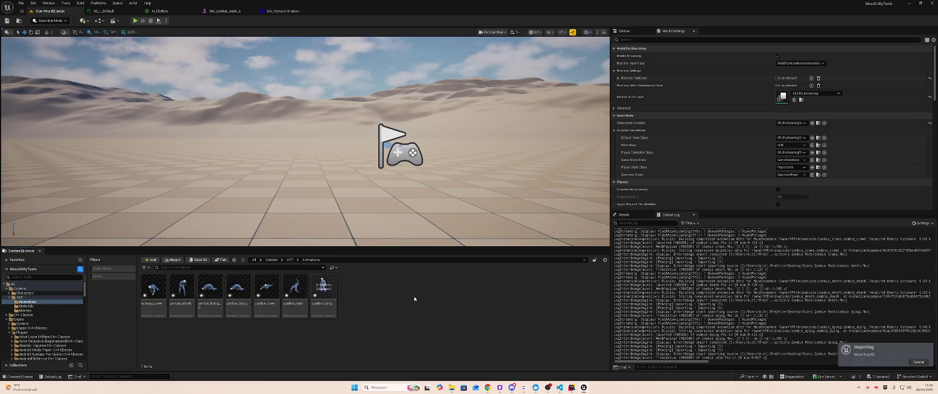
Step: Save the imported animations and reopen DA_VertexAnimation from the VAT folder
{"action": "right_click", "coordinate": [412, 295]}
{"action": "left_click", "coordinate": [531, 315]}
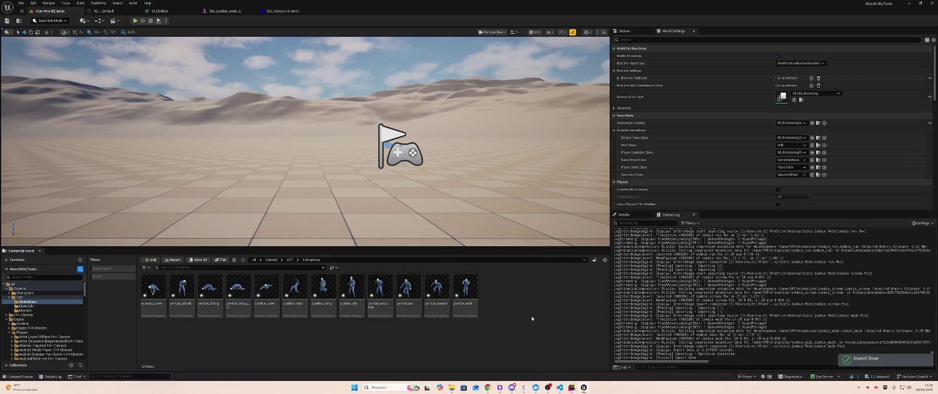
{"action": "left_click", "coordinate": [20, 297]}
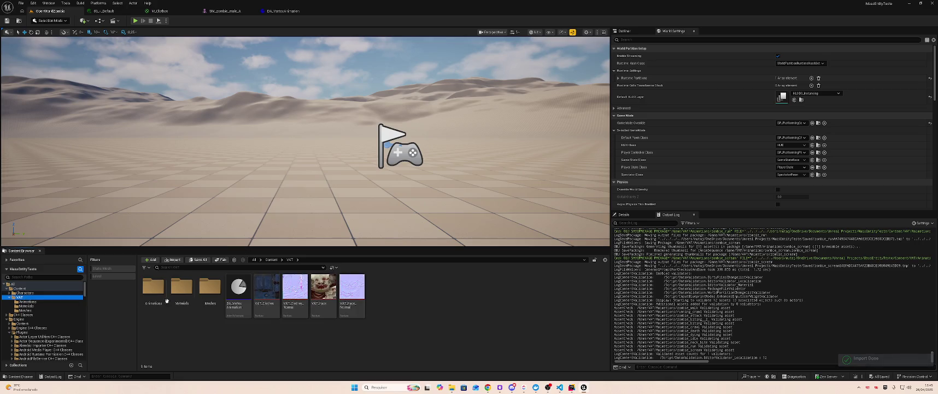
{"action": "double_click", "coordinate": [239, 287]}
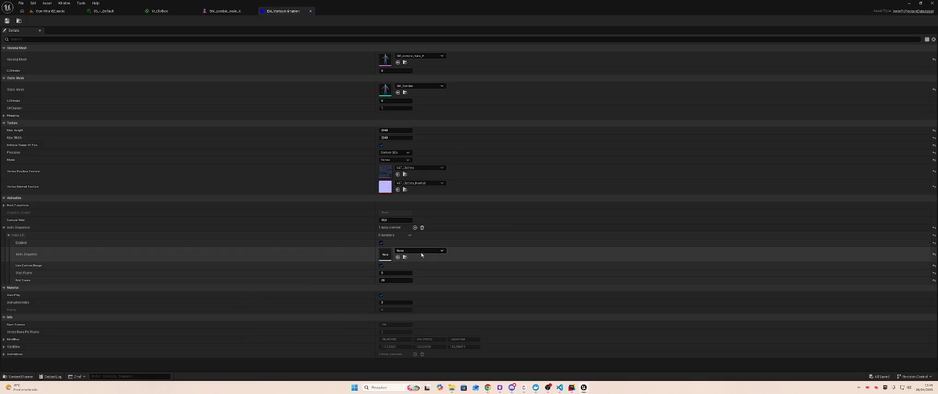
Step: Set DA_VertexAnimation's first Anim Sequence to zombie_walk
{"action": "left_click", "coordinate": [421, 251]}
{"action": "type", "text": "zom"}
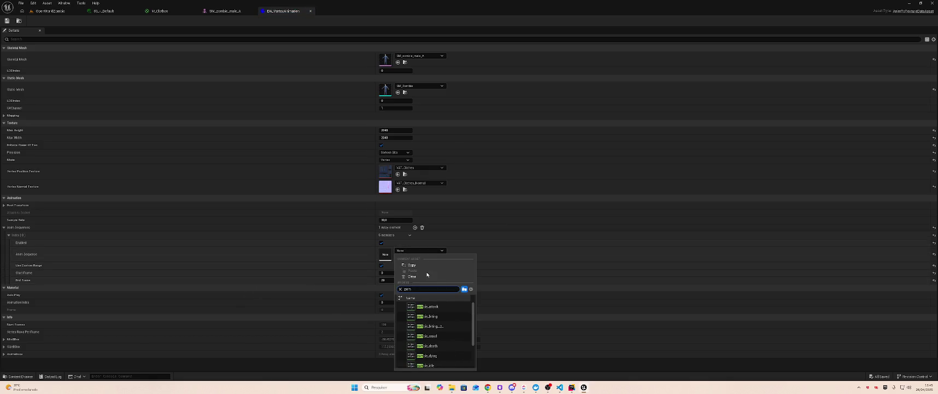
{"action": "scroll", "coordinate": [453, 329], "scroll_direction": "down", "scroll_amount": 2}
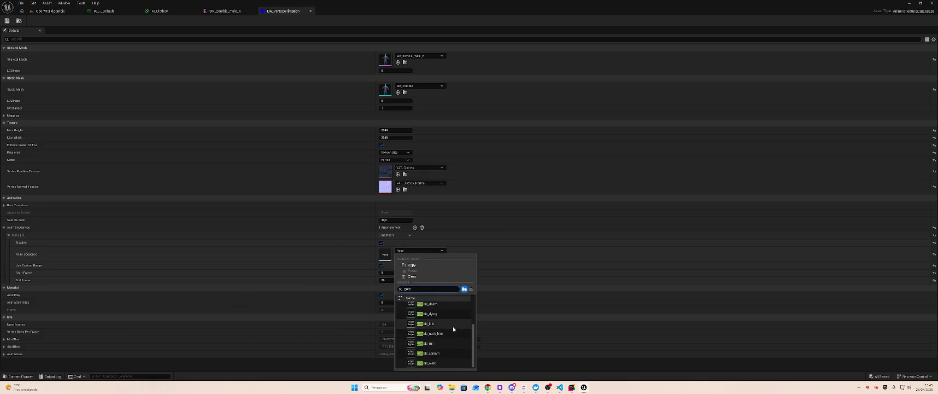
{"action": "left_click", "coordinate": [439, 362]}
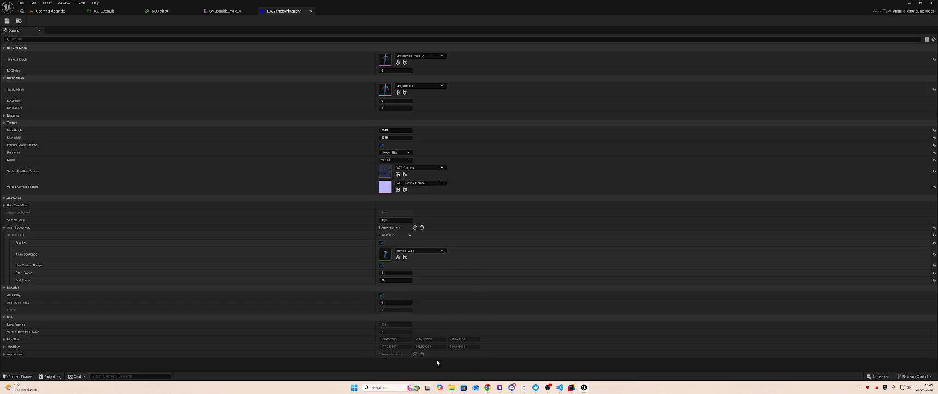
Step: Back on the level, run Animation To Texture on DA_VertexAnimation
{"action": "left_click", "coordinate": [49, 10]}
{"action": "left_click", "coordinate": [417, 305]}
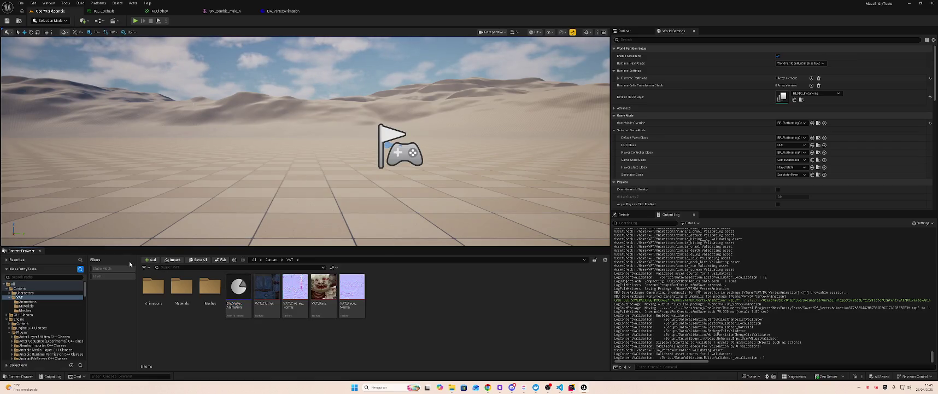
{"action": "left_click", "coordinate": [238, 287]}
{"action": "right_click", "coordinate": [243, 289]}
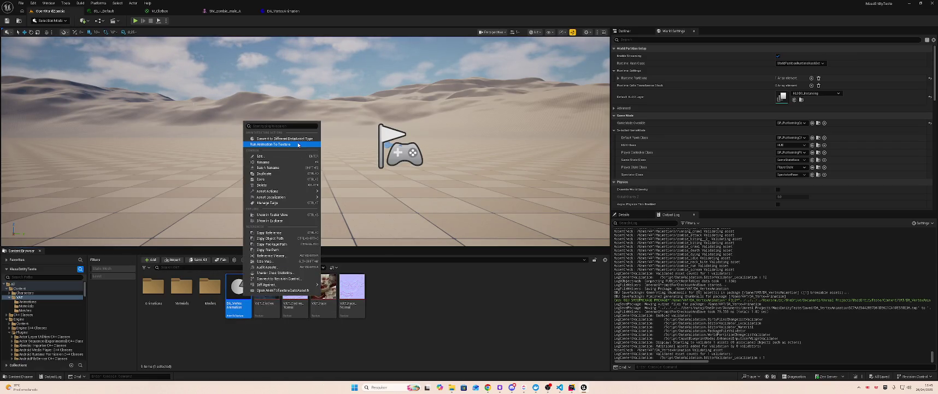
{"action": "left_click", "coordinate": [298, 144]}
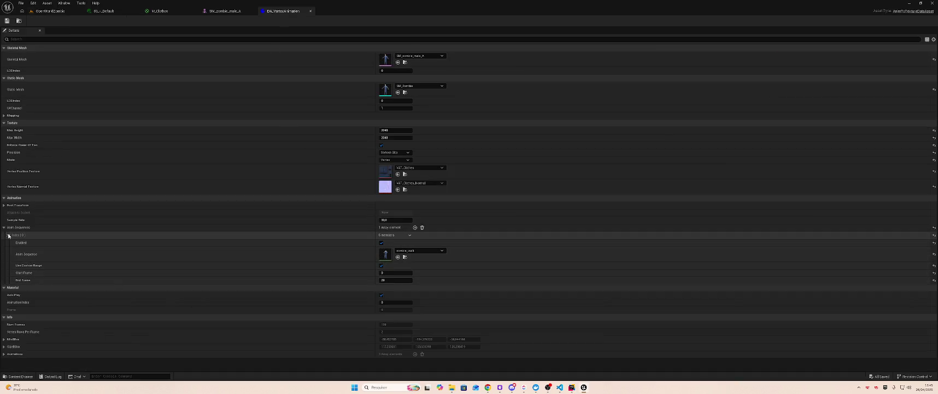
Step: Uncheck Use Custom Range and add a second anim sequence set to zombie_attack
{"action": "left_click", "coordinate": [381, 266]}
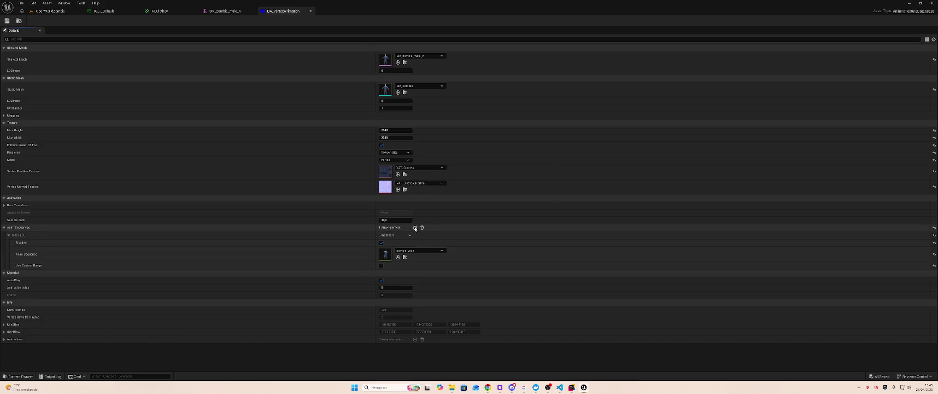
{"action": "left_click", "coordinate": [415, 227]}
{"action": "left_click", "coordinate": [418, 289]}
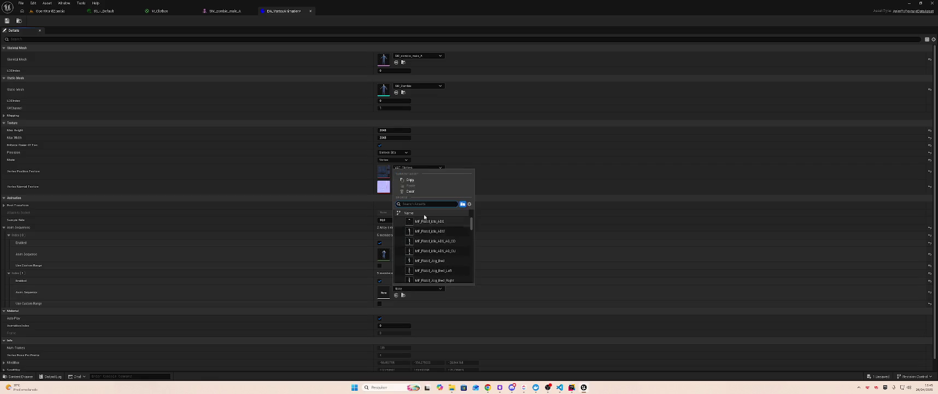
{"action": "type", "text": "zombie"}
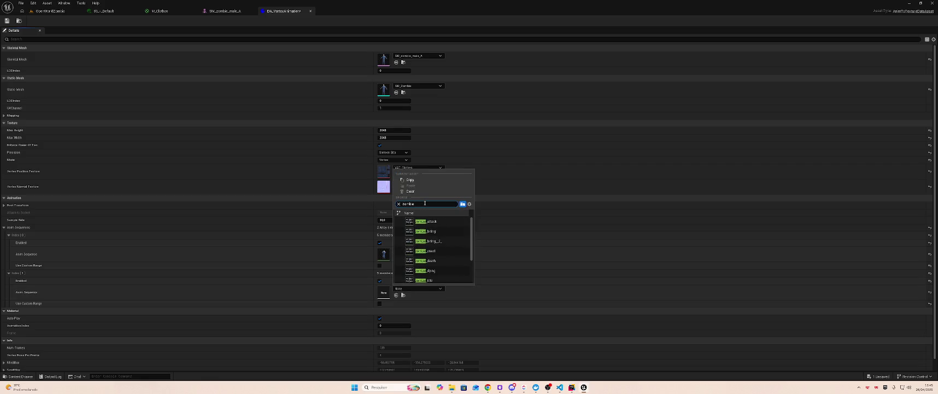
{"action": "left_click", "coordinate": [435, 221]}
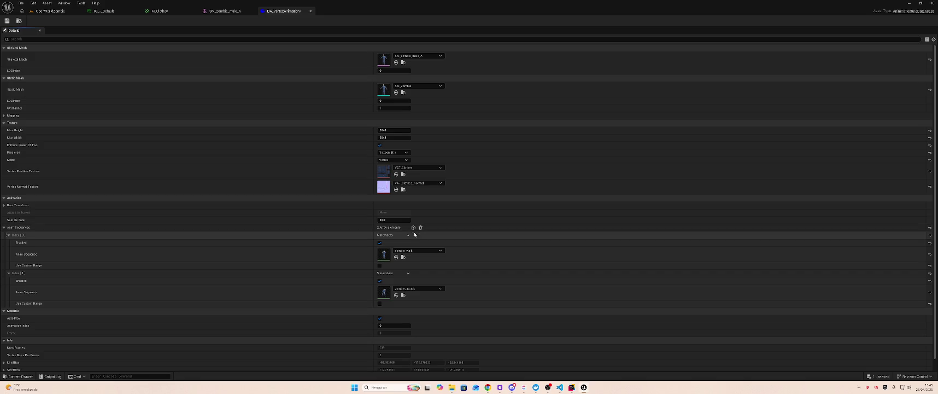
Step: Add a third anim sequence set to zombie_scream, then return to the level
{"action": "left_click", "coordinate": [414, 227]}
{"action": "left_click", "coordinate": [416, 326]}
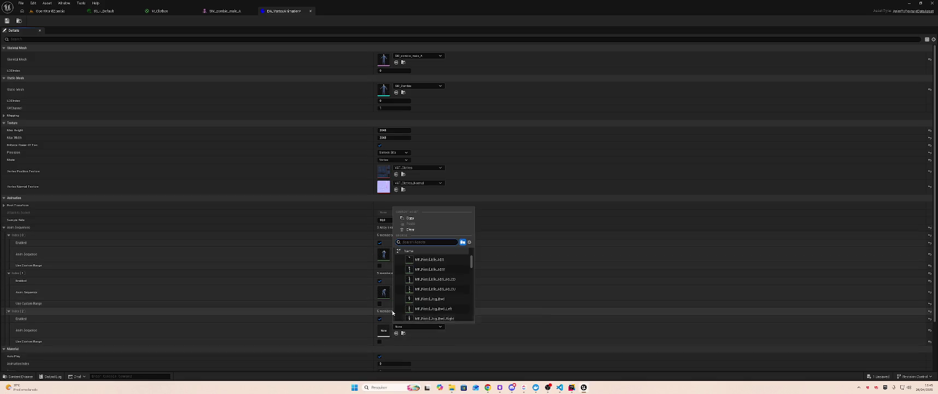
{"action": "type", "text": "zombie"}
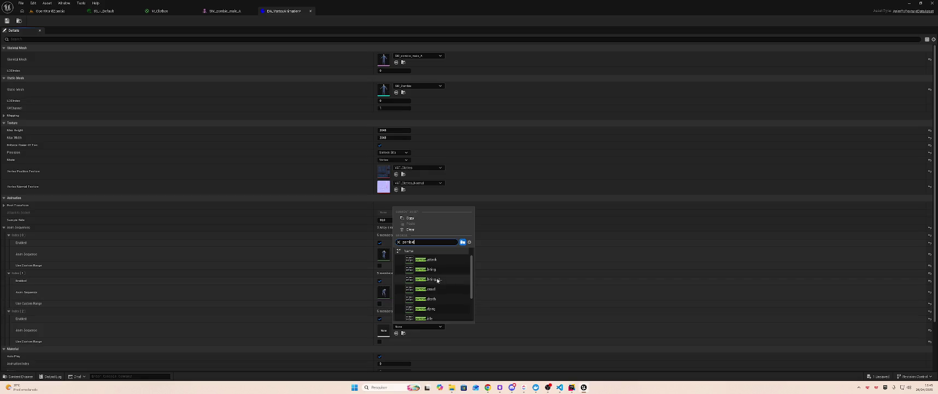
{"action": "scroll", "coordinate": [439, 280], "scroll_direction": "down", "scroll_amount": 3}
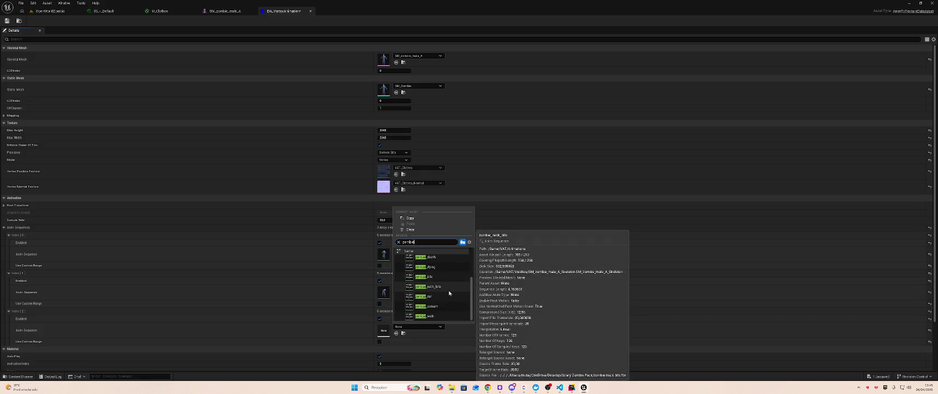
{"action": "left_click", "coordinate": [427, 306]}
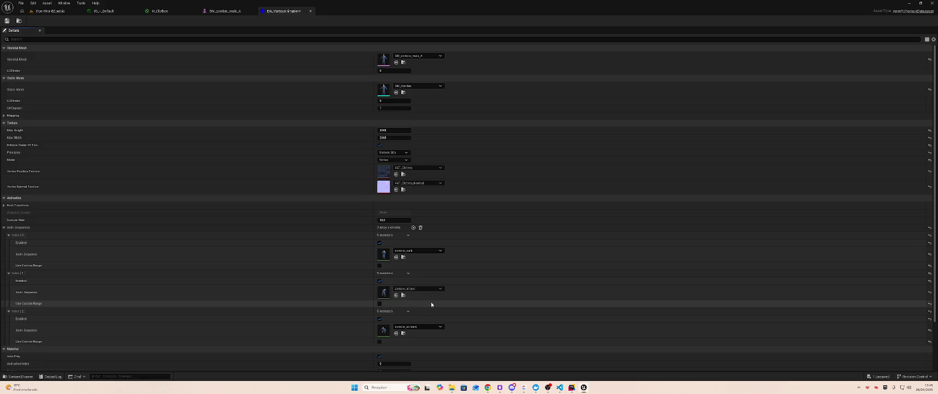
{"action": "left_click", "coordinate": [49, 11]}
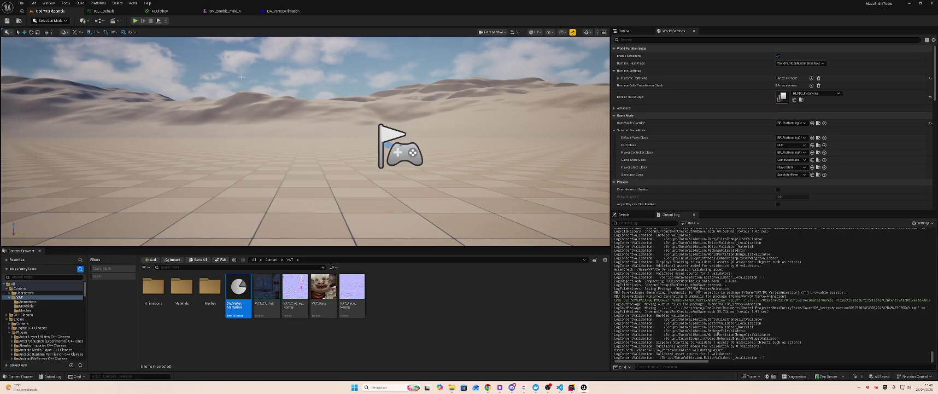
Step: Recheck DA_VertexAnimation's settings and run Animation To Texture on it
{"action": "right_click", "coordinate": [236, 294]}
{"action": "mouse_move", "coordinate": [260, 283]}
{"action": "left_click", "coordinate": [261, 297]}
{"action": "double_click", "coordinate": [239, 301]}
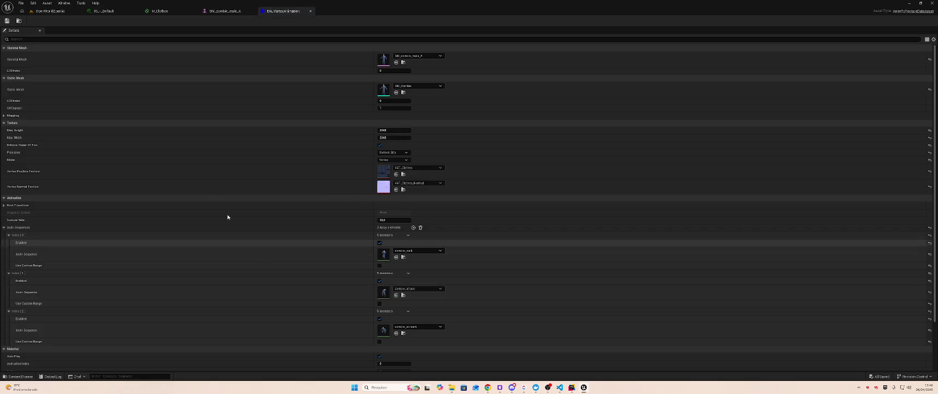
{"action": "left_click", "coordinate": [50, 11]}
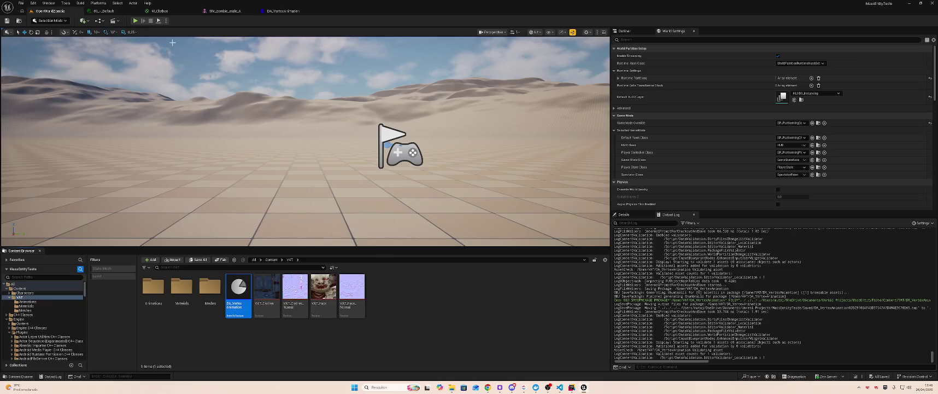
{"action": "right_click", "coordinate": [238, 273]}
{"action": "left_click", "coordinate": [273, 130]}
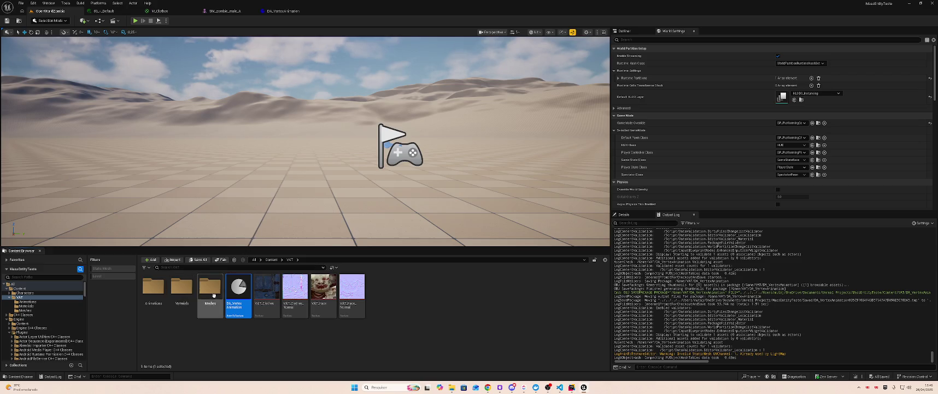
Step: Drag SM_Zombie from VAT/Meshes into the level, then bake DA_VertexAnimation again
{"action": "double_click", "coordinate": [210, 288]}
{"action": "mouse_move", "coordinate": [153, 287]}
{"action": "left_mouse_down"}
{"action": "mouse_move", "coordinate": [180, 290]}
{"action": "mouse_move", "coordinate": [342, 227]}
{"action": "mouse_move", "coordinate": [351, 153]}
{"action": "left_mouse_up"}
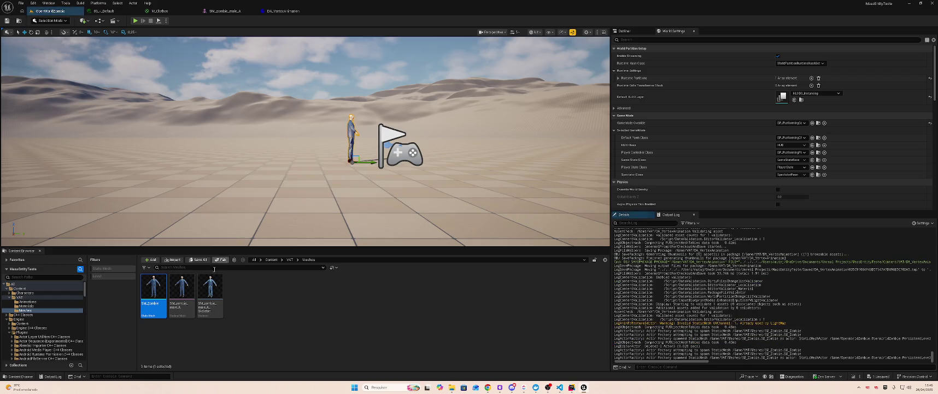
{"action": "key", "text": "alt+Left"}
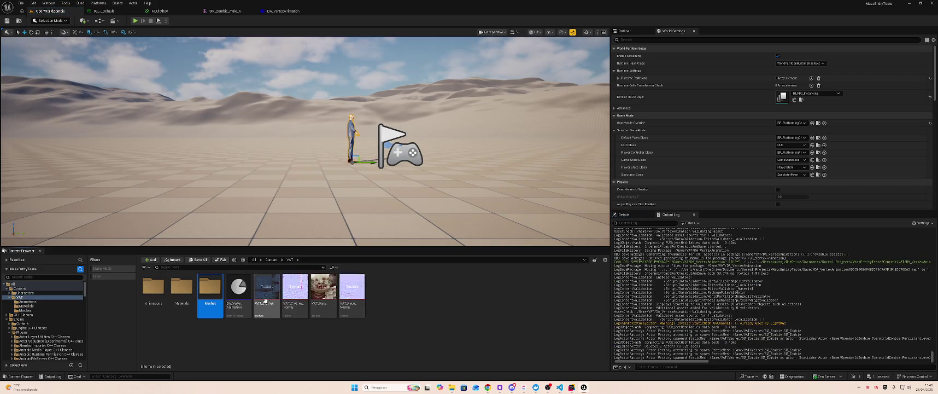
{"action": "right_click", "coordinate": [242, 290]}
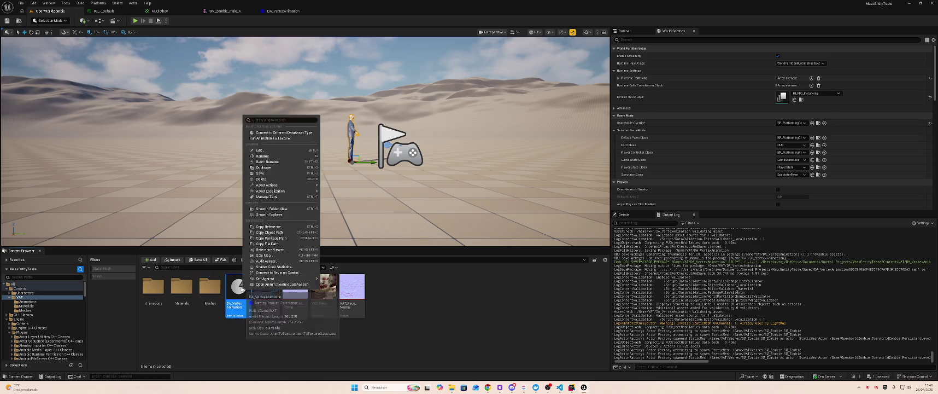
{"action": "left_click", "coordinate": [285, 139]}
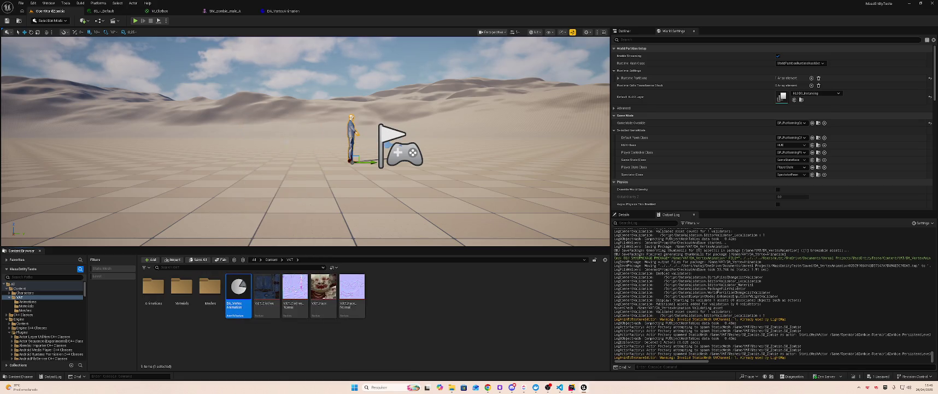
Step: Save the level, then filter SM_Zombie's details by 'Light' and edit Destination Lightmap Index
{"action": "key", "text": "ctrl+s"}
{"action": "double_click", "coordinate": [210, 287]}
{"action": "left_click", "coordinate": [147, 292]}
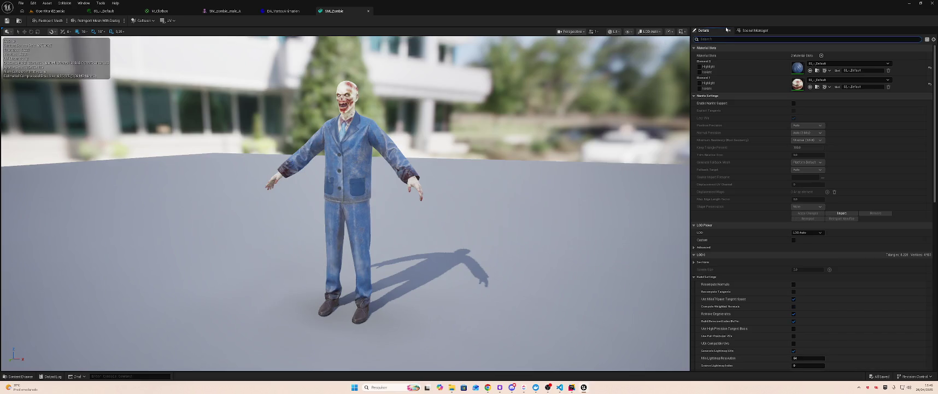
{"action": "type", "text": "Light"}
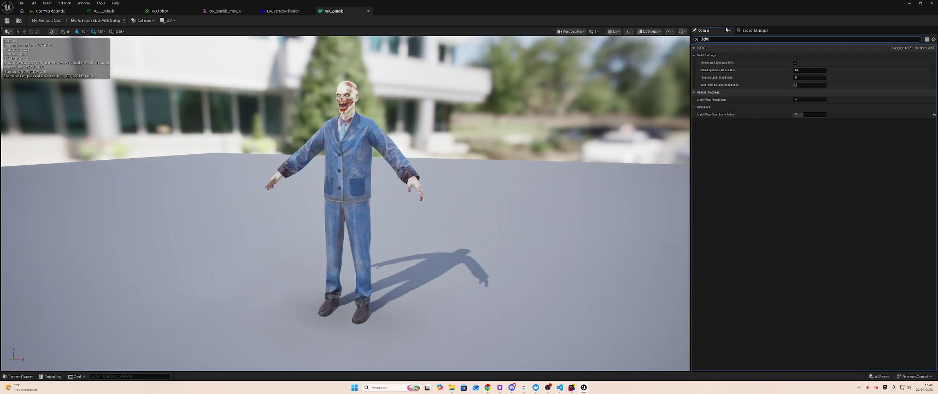
{"action": "left_click", "coordinate": [816, 84]}
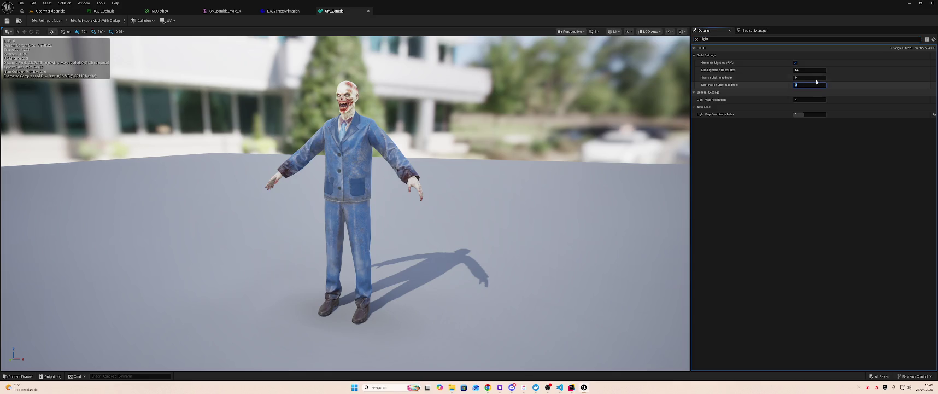
Step: Rerun Run Animation To Texture on DA_VertexAnimation from the VAT folder
{"action": "left_click", "coordinate": [49, 11]}
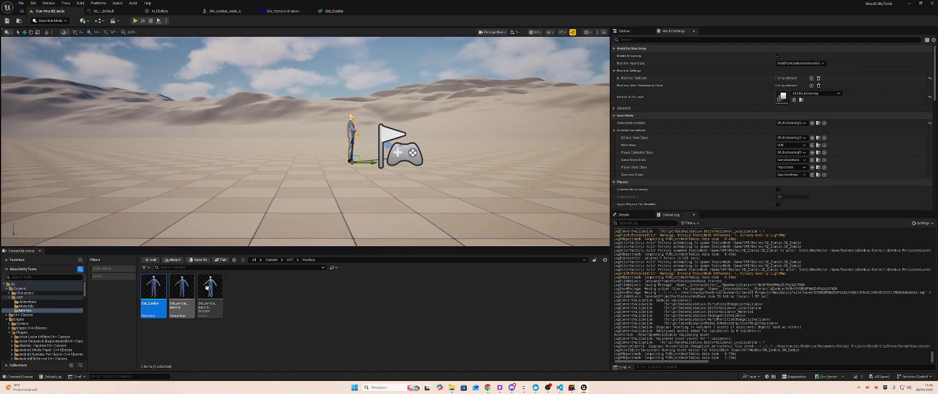
{"action": "key", "text": "alt+Left"}
{"action": "right_click", "coordinate": [235, 292]}
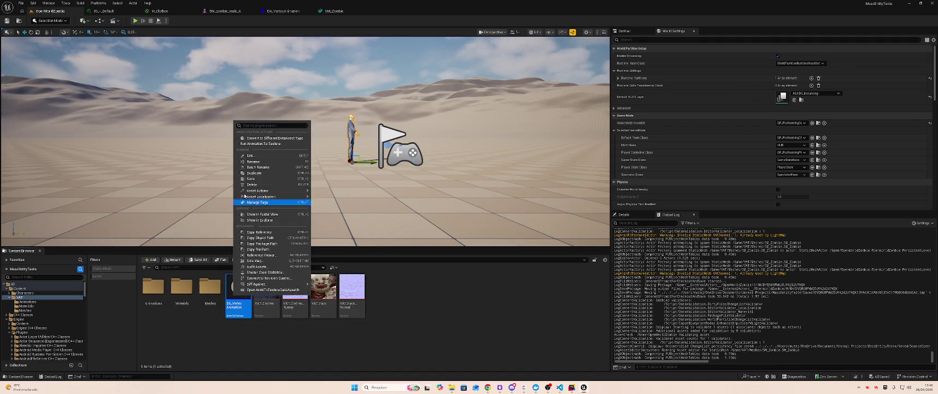
{"action": "left_click", "coordinate": [269, 144]}
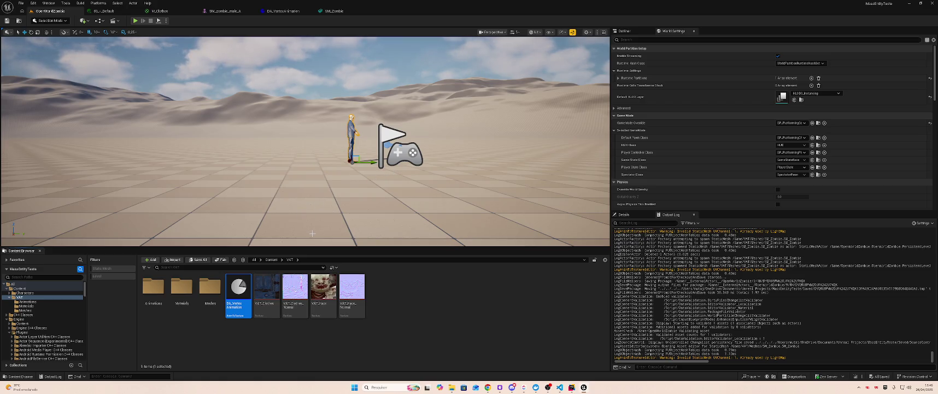
Step: Open SM_Zombie in the static mesh editor and clear the Light details filter
{"action": "double_click", "coordinate": [210, 286]}
{"action": "double_click", "coordinate": [154, 285]}
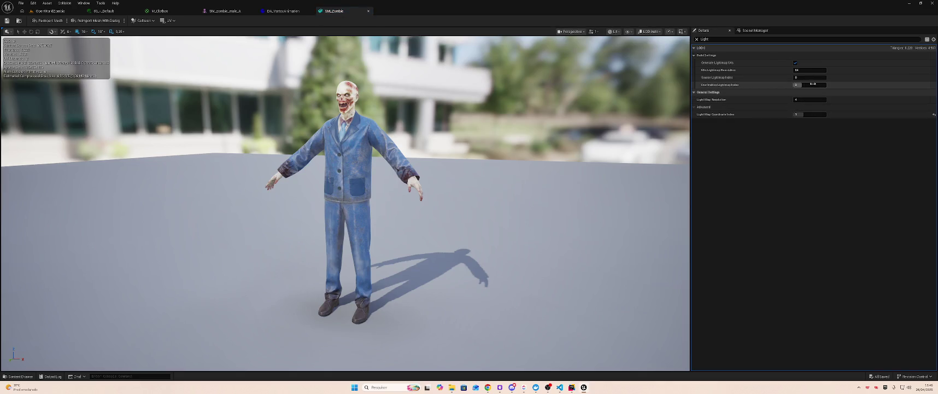
{"action": "left_click", "coordinate": [697, 39]}
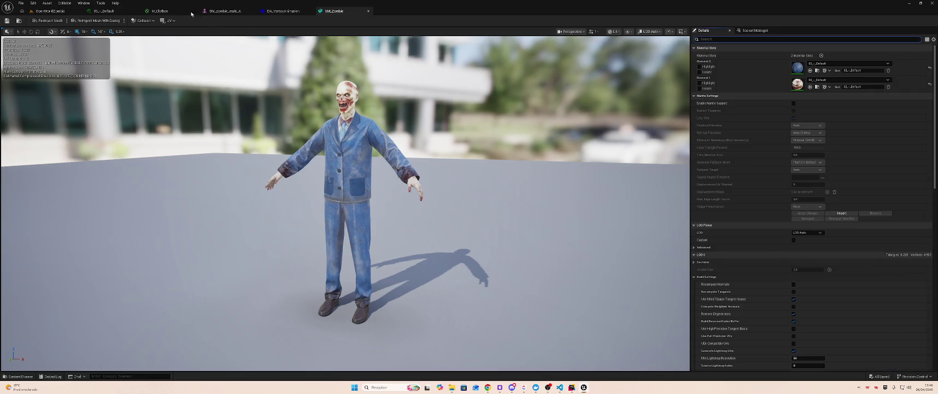
Step: Filter SM_zombie_male_A's Asset Details by 'Light', then clear the search
{"action": "left_click", "coordinate": [224, 10]}
{"action": "type", "text": "Light"}
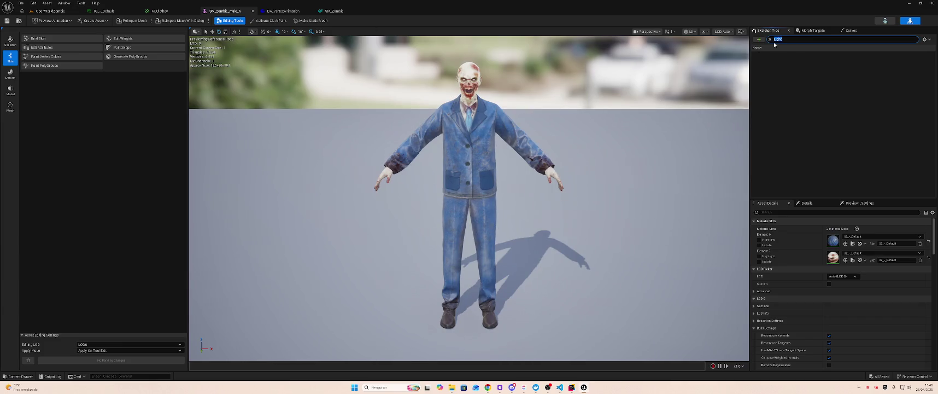
{"action": "key", "text": "ctrl+x"}
{"action": "left_click", "coordinate": [837, 212]}
{"action": "key", "text": "ctrl+v"}
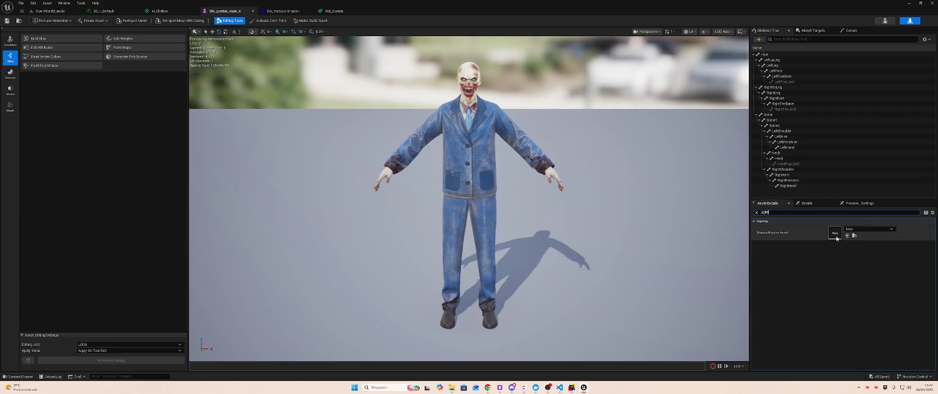
{"action": "key", "text": "ctrl+a"}
{"action": "key", "text": "ctrl+x"}
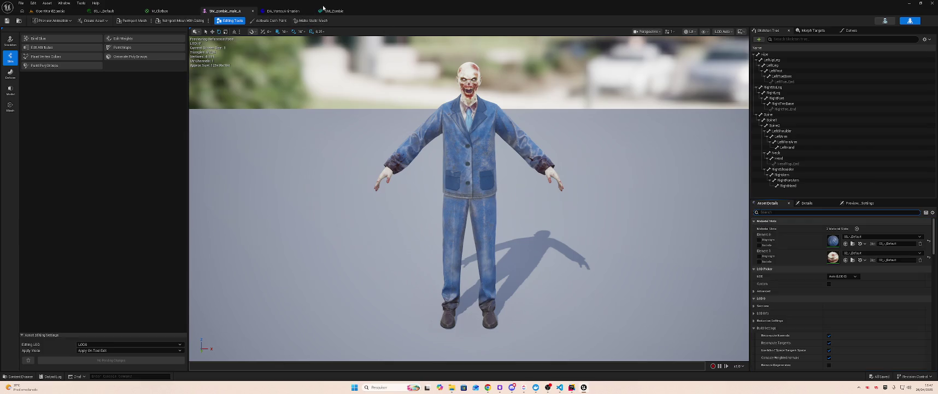
Step: Filter SM_Zombie's Details to the lightmap settings and edit Source Lightmap Index
{"action": "double_click", "coordinate": [332, 11]}
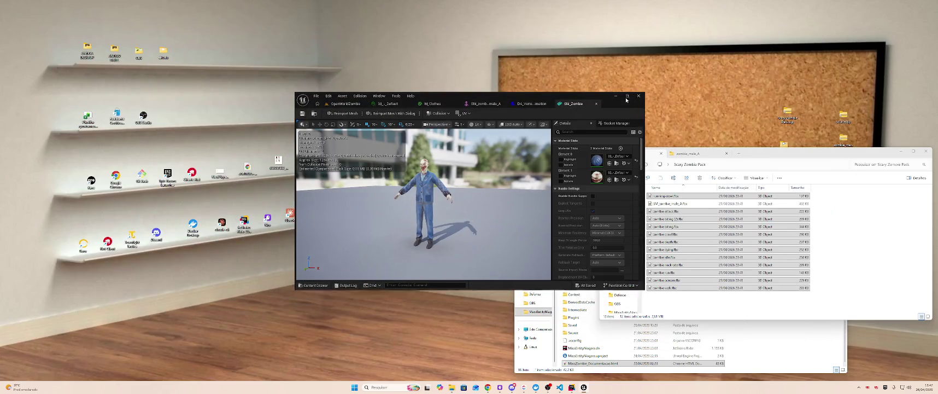
{"action": "left_click", "coordinate": [627, 96]}
{"action": "left_click", "coordinate": [793, 39]}
{"action": "key", "text": "ctrl+v"}
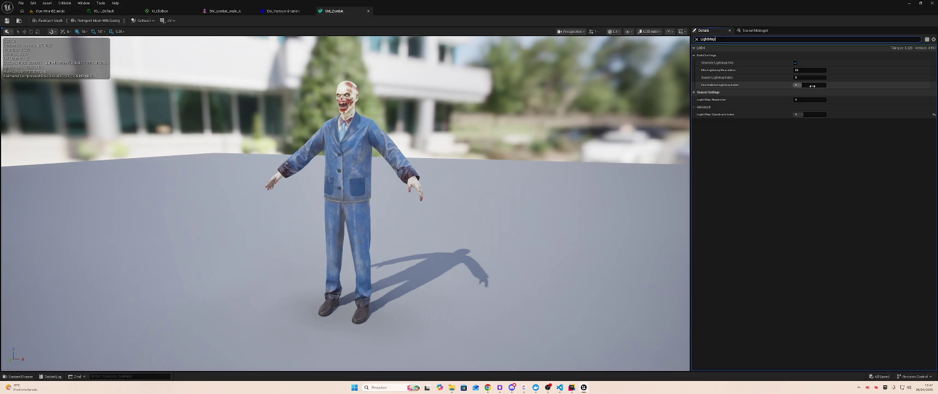
{"action": "left_click", "coordinate": [810, 77]}
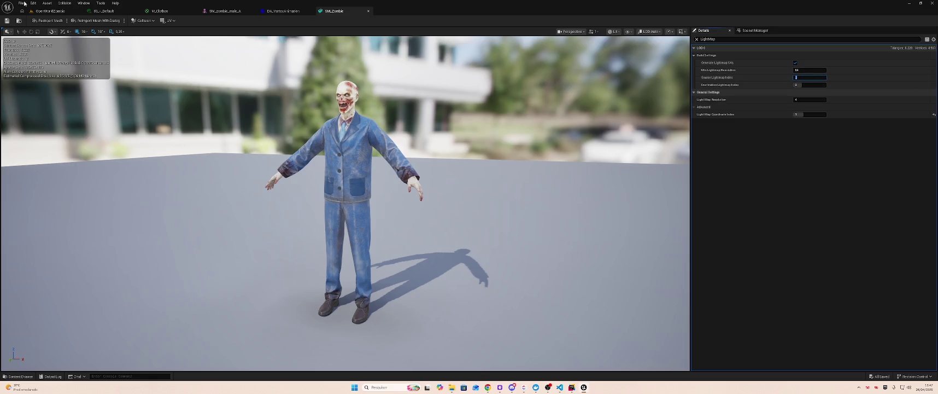
Step: Rerun Run Animation To Texture on DA_VertexAnimation and reopen it to review
{"action": "left_click", "coordinate": [50, 11]}
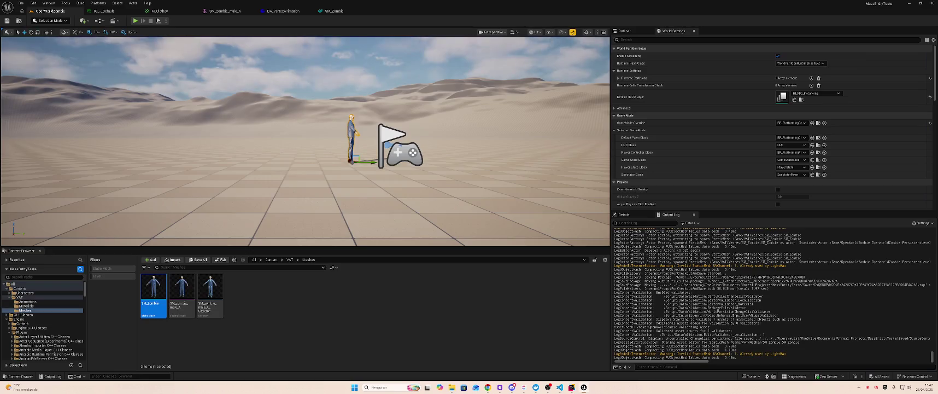
{"action": "key", "text": "alt+Left"}
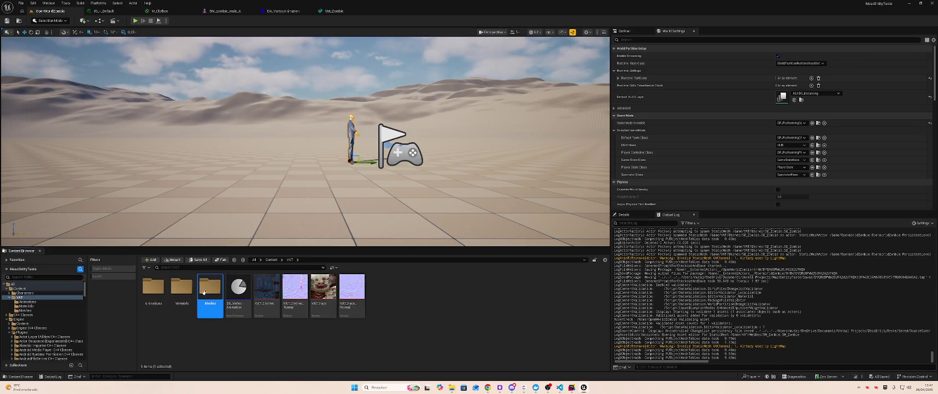
{"action": "right_click", "coordinate": [234, 286]}
{"action": "left_click", "coordinate": [261, 137]}
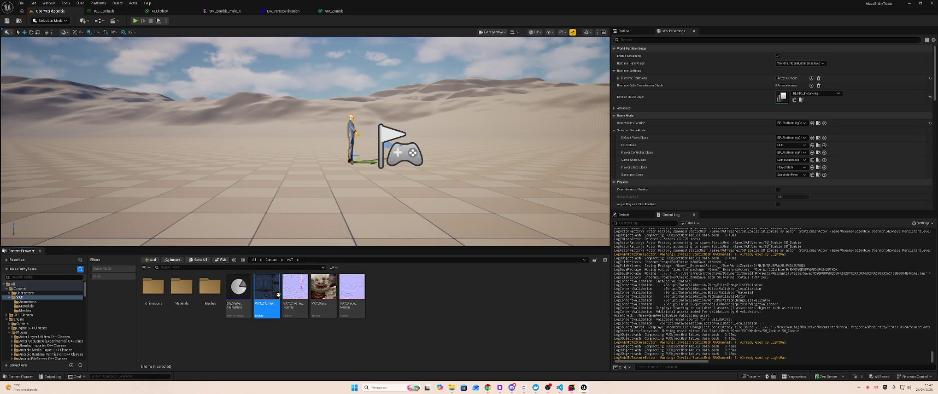
{"action": "double_click", "coordinate": [240, 291]}
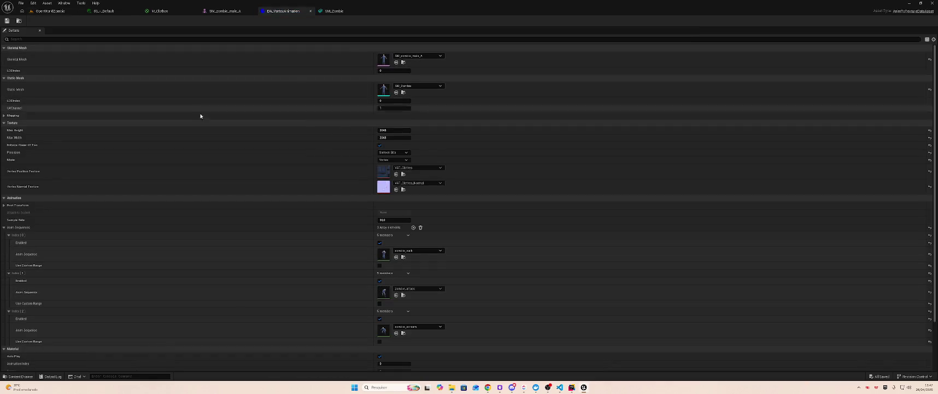
Step: Open SM_Zombie from VAT/Meshes and review its details filtered by 'UV'
{"action": "left_click", "coordinate": [48, 11]}
{"action": "double_click", "coordinate": [210, 287]}
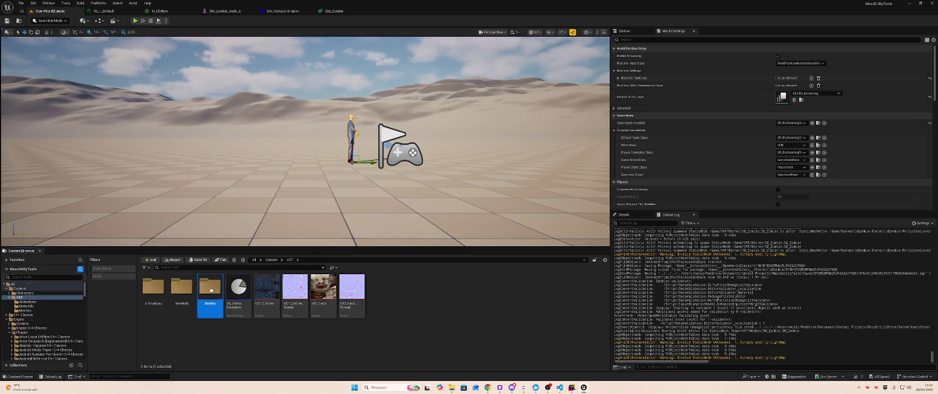
{"action": "left_click", "coordinate": [157, 290]}
{"action": "double_click", "coordinate": [157, 289]}
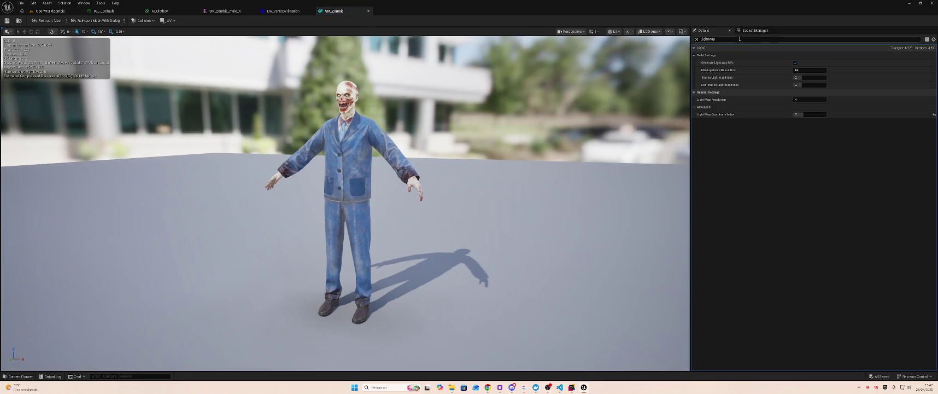
{"action": "left_click", "coordinate": [716, 39]}
{"action": "type", "text": "UV"}
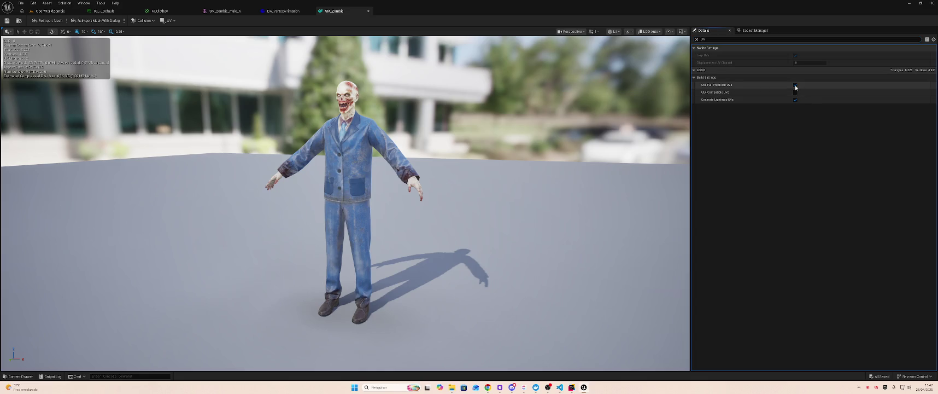
{"action": "left_click", "coordinate": [696, 39]}
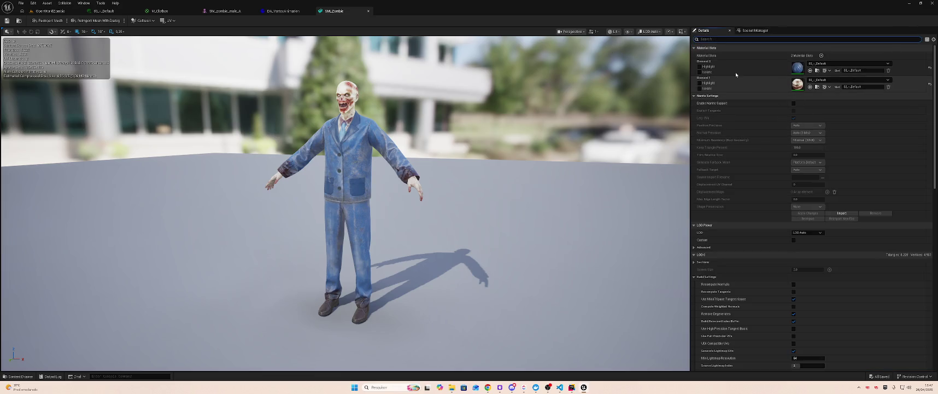
Step: Look over the 02_-_Default material instance and M_Clothes graph, then return to the level
{"action": "left_click", "coordinate": [104, 11]}
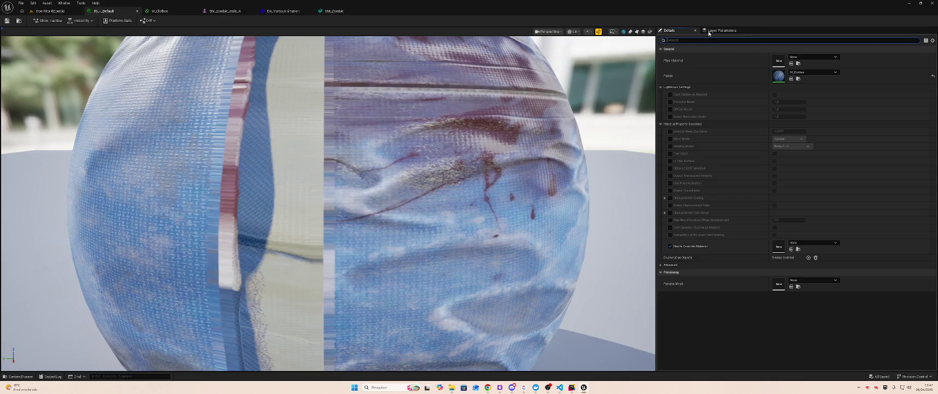
{"action": "type", "text": "Light"}
{"action": "left_click", "coordinate": [159, 11]}
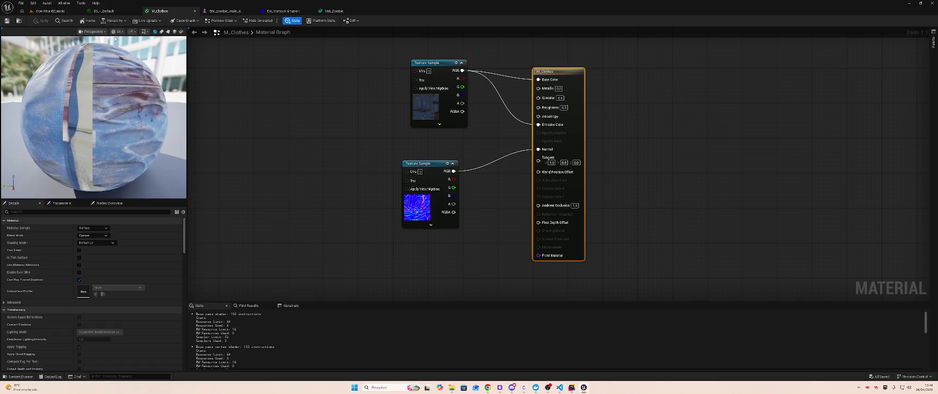
{"action": "left_click", "coordinate": [50, 11]}
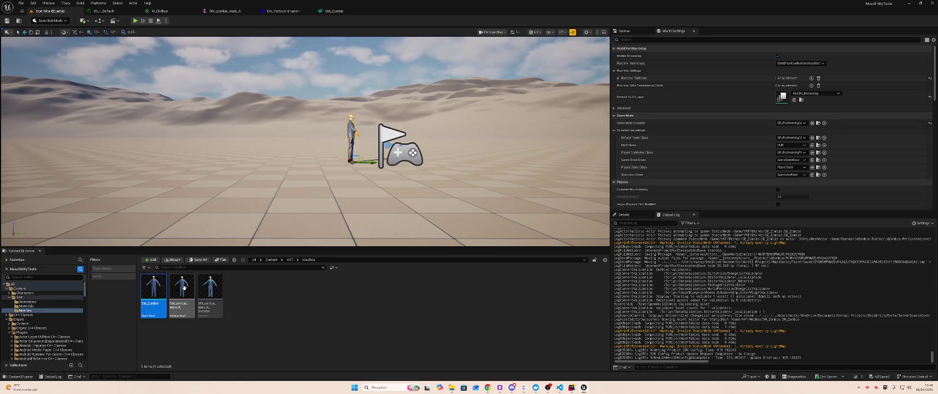
Step: Open SM_zombie_male_A, clear its asset details search, and return to the level
{"action": "double_click", "coordinate": [184, 286]}
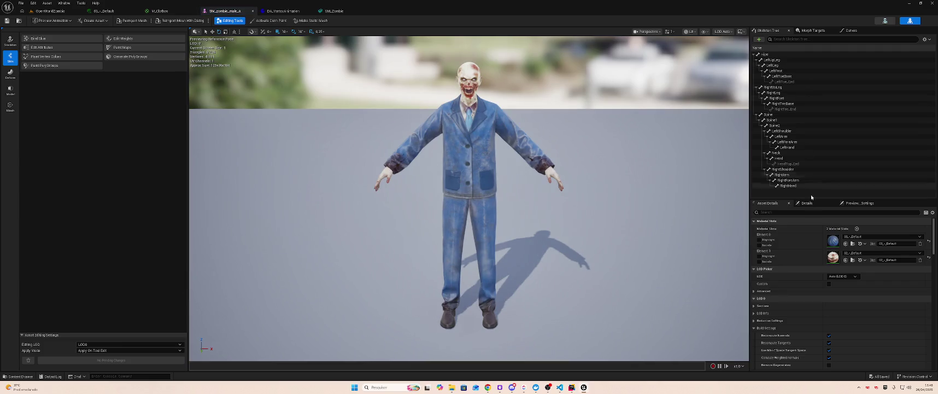
{"action": "left_click", "coordinate": [762, 212]}
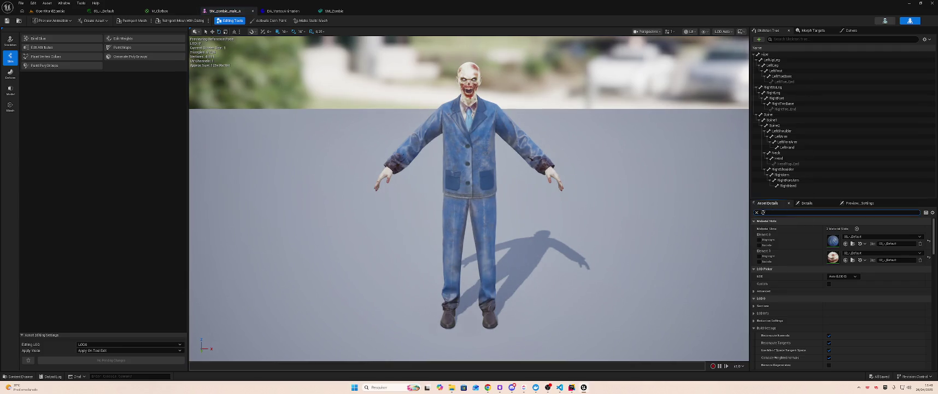
{"action": "key", "text": "BackSpace"}
{"action": "key", "text": "BackSpace"}
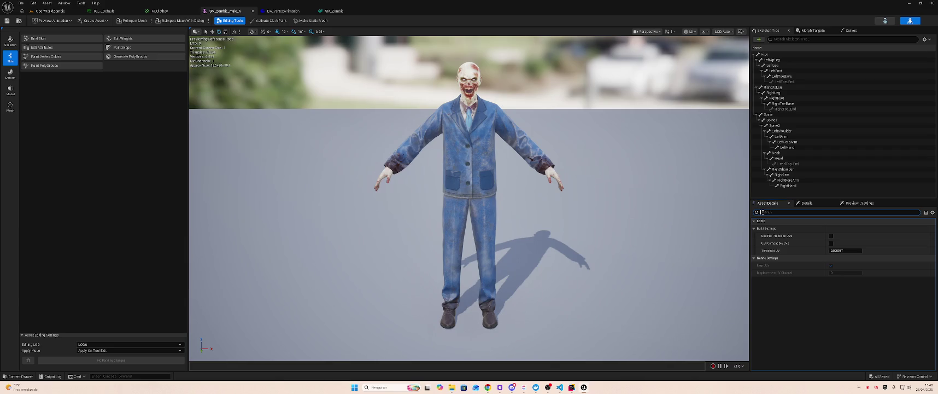
{"action": "key", "text": "BackSpace"}
{"action": "key", "text": "BackSpace"}
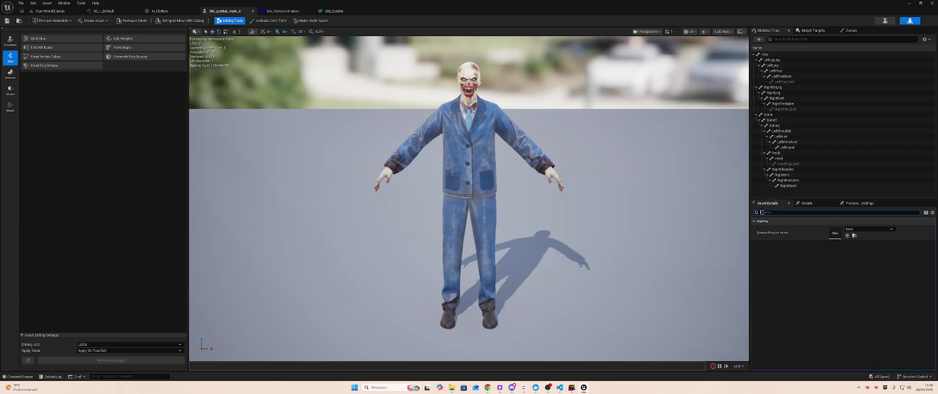
{"action": "left_click", "coordinate": [53, 11]}
Step: Search the zombie skeleton's Preview Settings for 'Light' and 'UV', then close the skeleton editor
{"action": "double_click", "coordinate": [209, 296]}
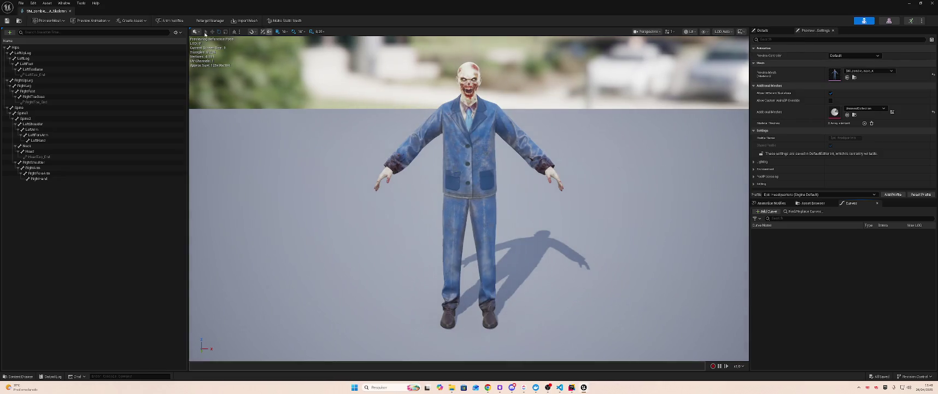
{"action": "left_click", "coordinate": [794, 38]}
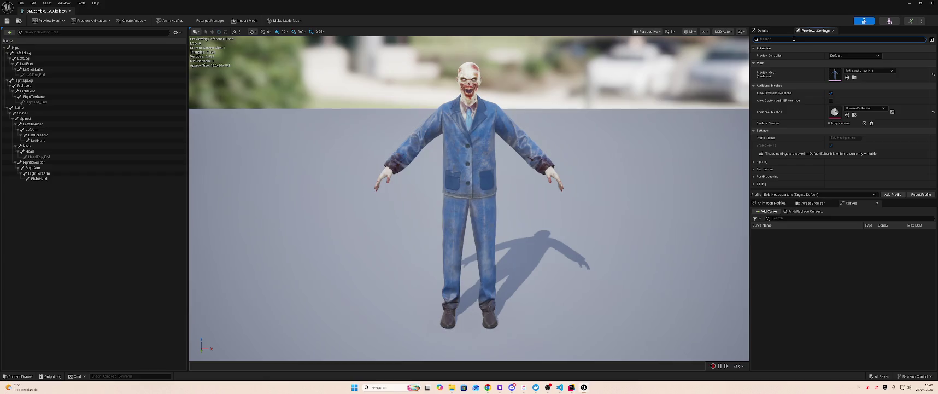
{"action": "type", "text": "lt"}
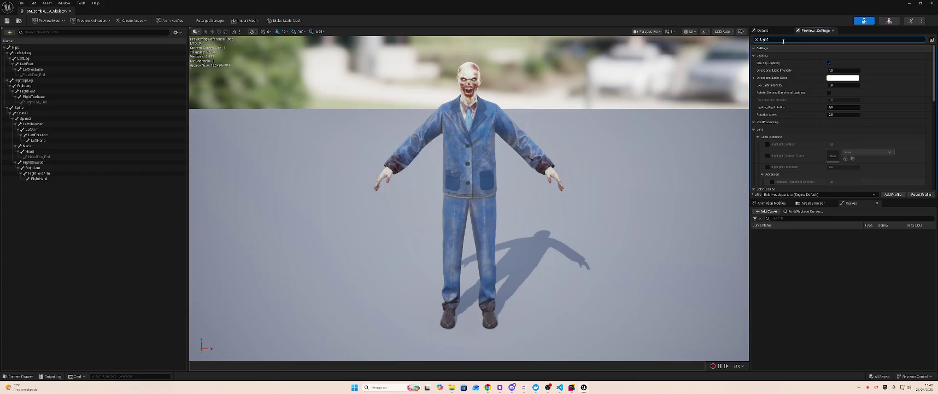
{"action": "type", "text": "p"}
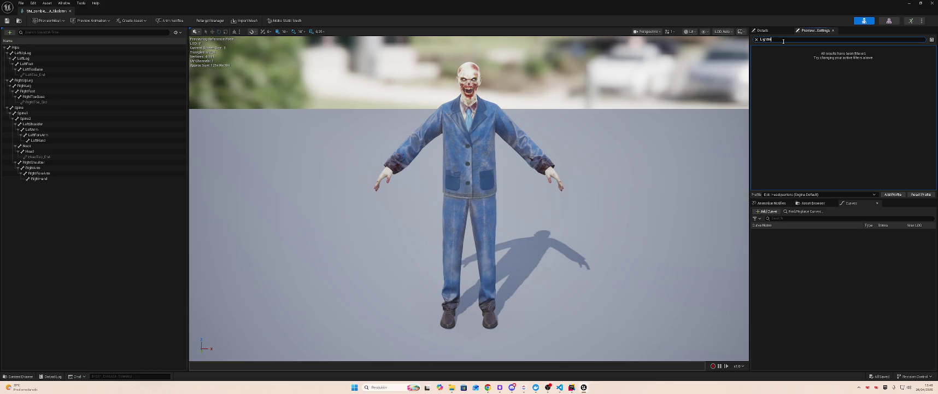
{"action": "key", "text": "BackSpace"}
{"action": "key", "text": "BackSpace"}
{"action": "key", "text": "BackSpace"}
{"action": "type", "text": "p"}
{"action": "key", "text": "BackSpace"}
{"action": "key", "text": "BackSpace"}
{"action": "key", "text": "BackSpace"}
{"action": "type", "text": "UV"}
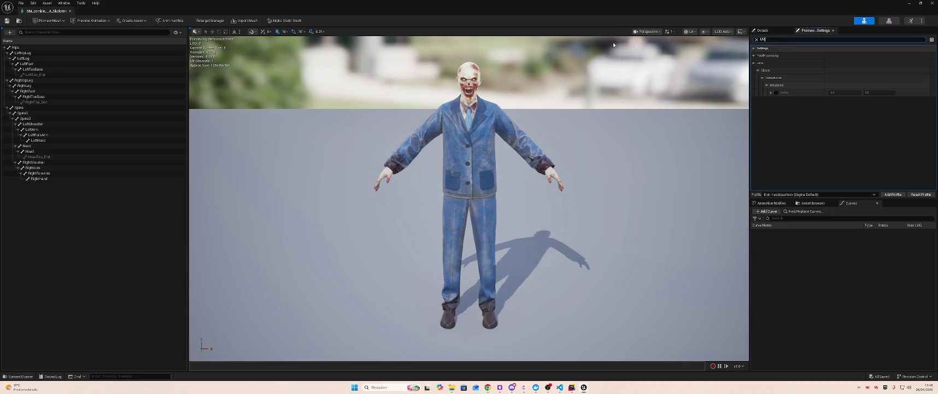
{"action": "left_click", "coordinate": [70, 11]}
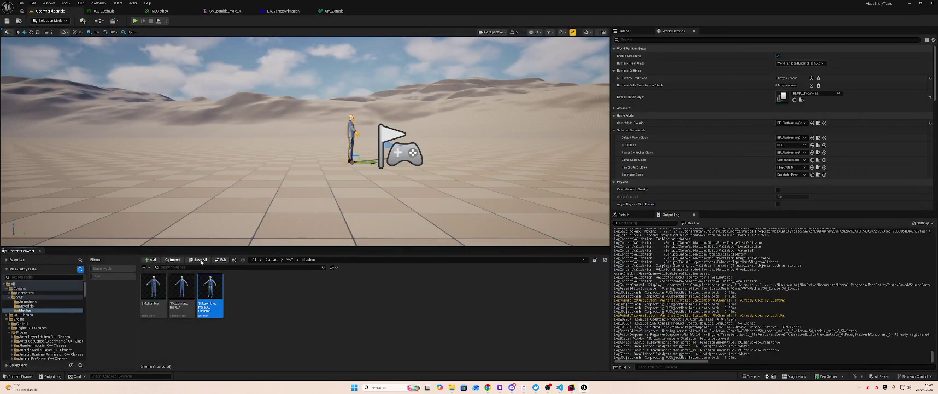
Step: Open SM_Zombie from VAT/Meshes and enable Nanite support, keeping normal precision at Auto (8 bits)
{"action": "key", "text": "alt+Left"}
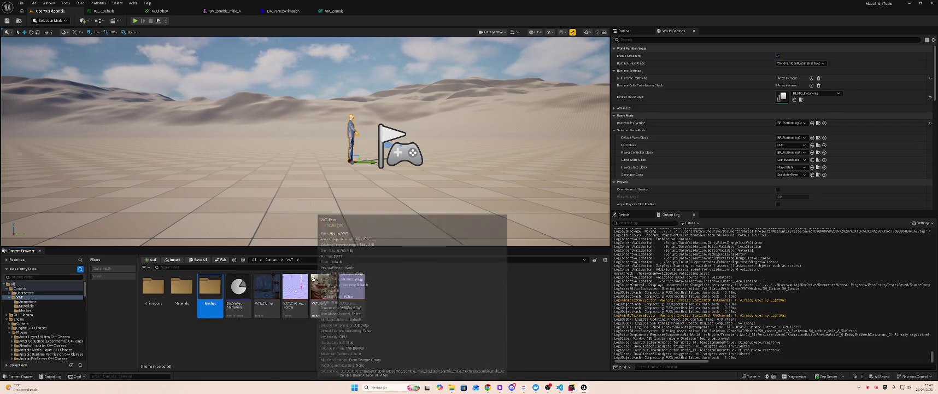
{"action": "double_click", "coordinate": [181, 287]}
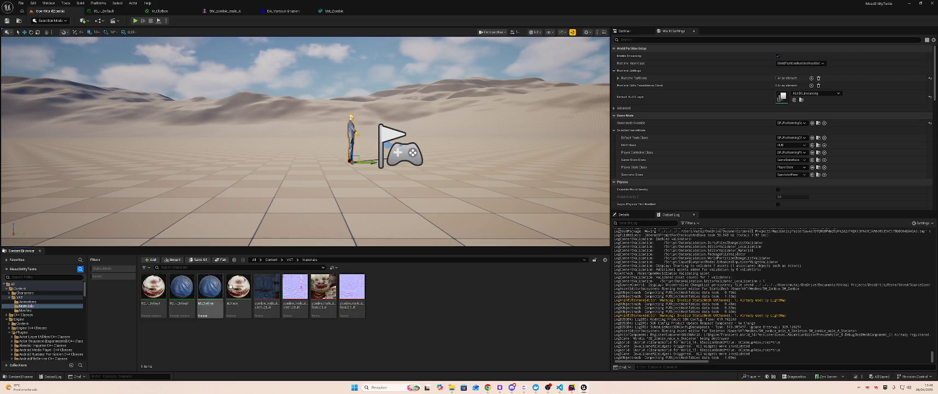
{"action": "key", "text": "alt+Left"}
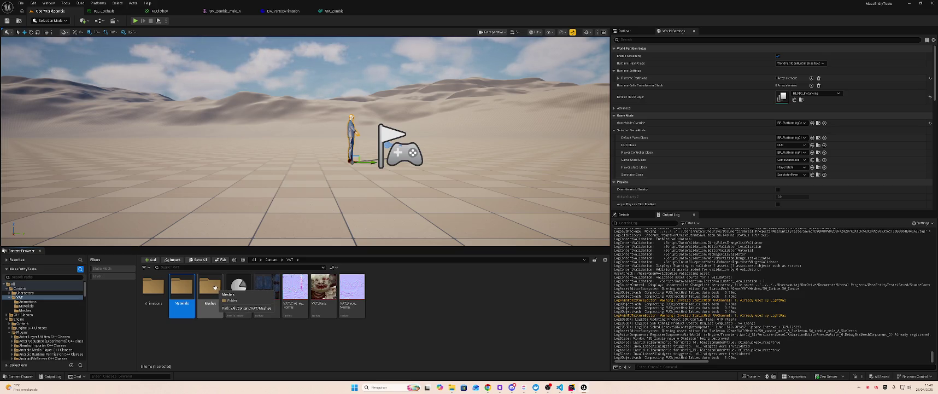
{"action": "double_click", "coordinate": [212, 287]}
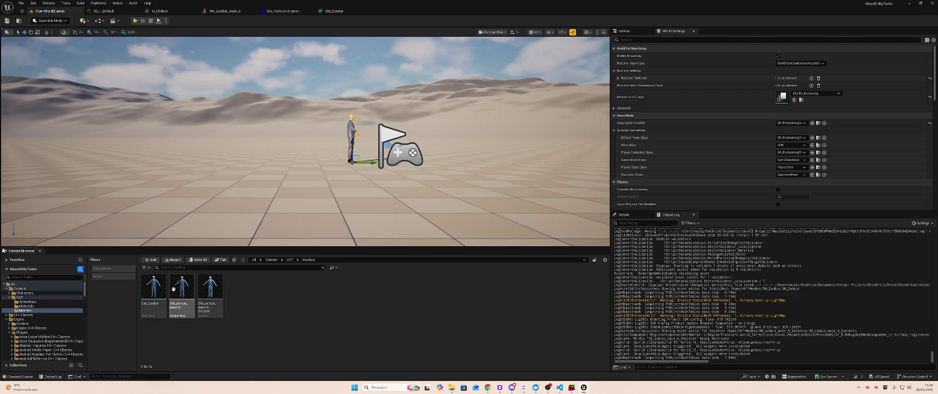
{"action": "double_click", "coordinate": [153, 288]}
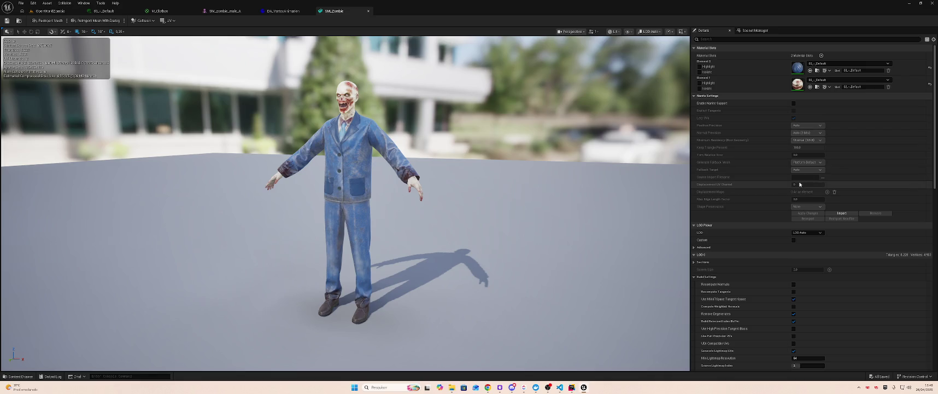
{"action": "left_click", "coordinate": [794, 103]}
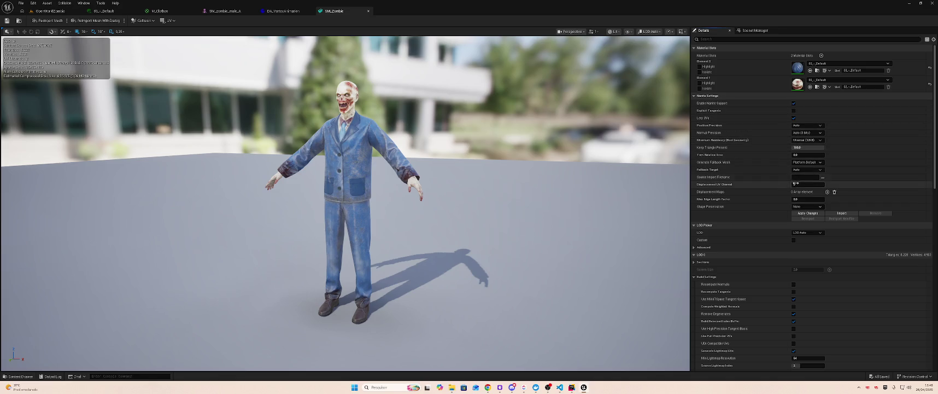
{"action": "left_click", "coordinate": [811, 134]}
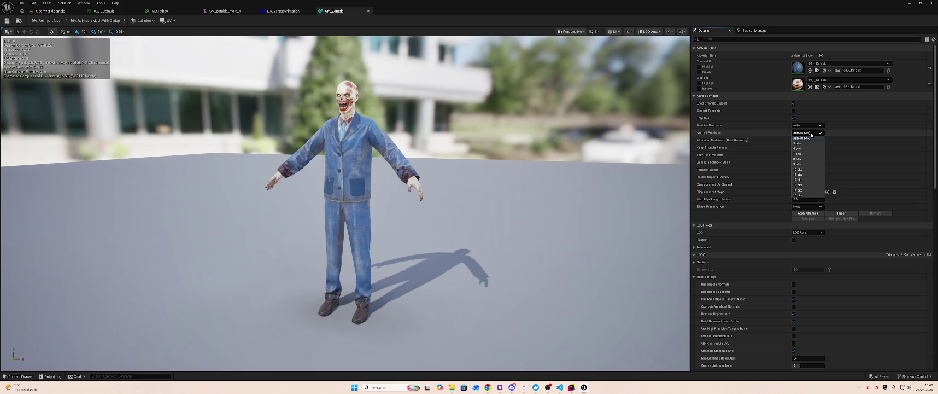
{"action": "left_click", "coordinate": [811, 134]}
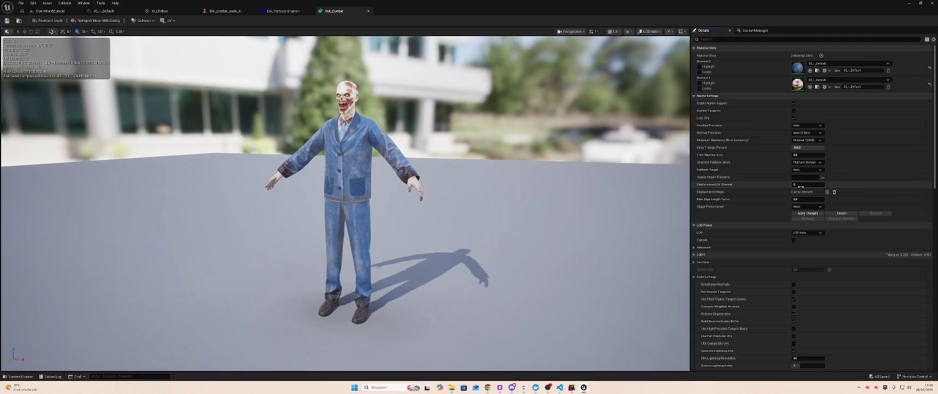
{"action": "scroll", "coordinate": [781, 245], "scroll_direction": "down", "scroll_amount": 3}
{"action": "scroll", "coordinate": [781, 245], "scroll_direction": "up", "scroll_amount": 3}
Step: Filter details by 'UV', turn on Large UVs and set Displacement UV Channel to 2
{"action": "left_click", "coordinate": [734, 39]}
{"action": "type", "text": "UV"}
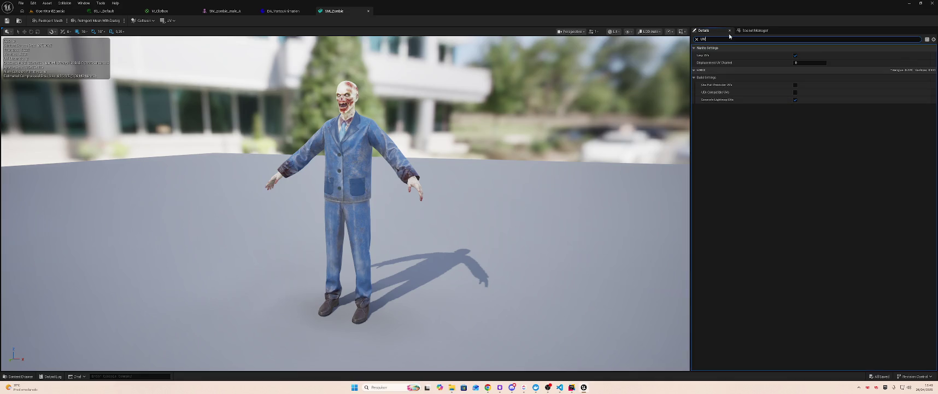
{"action": "left_click", "coordinate": [795, 56]}
{"action": "left_click", "coordinate": [794, 56]}
{"action": "left_click_drag", "start_coordinate": [809, 64], "coordinate": [837, 133]}
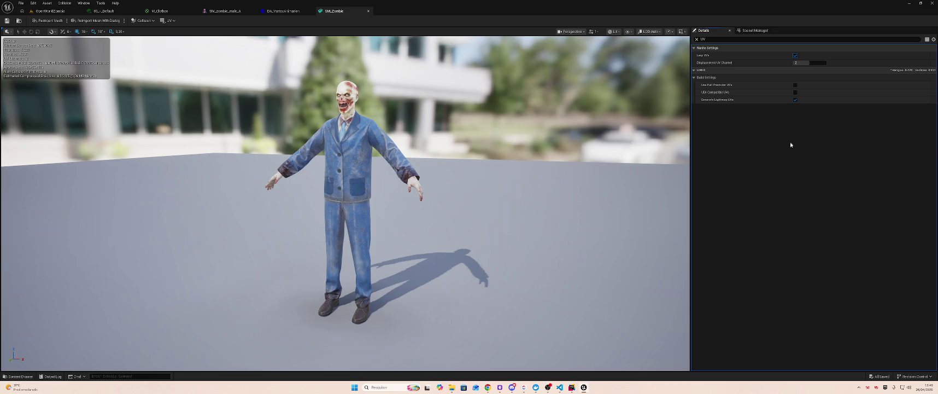
{"action": "left_click", "coordinate": [49, 11]}
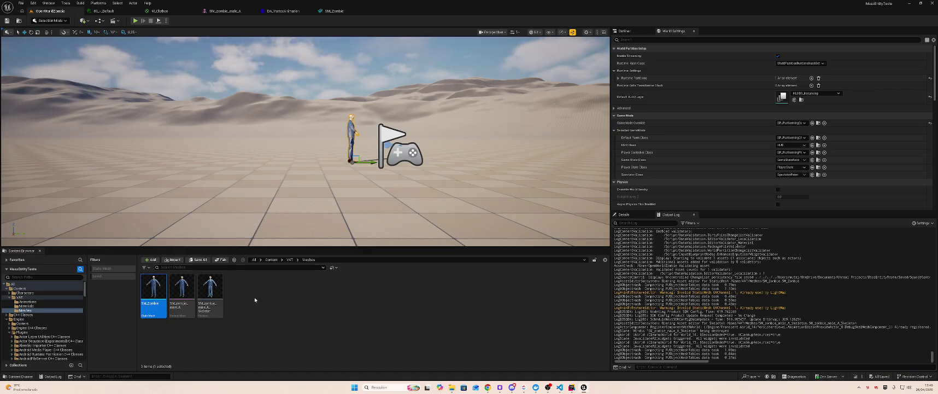
{"action": "left_click", "coordinate": [334, 11]}
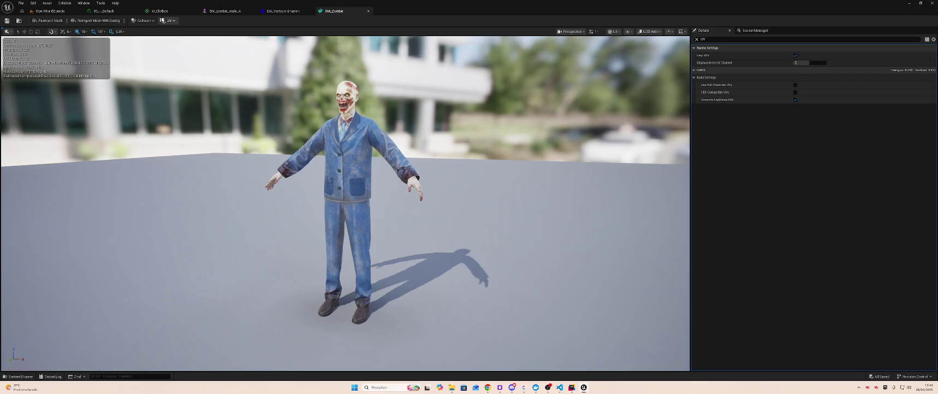
{"action": "left_click", "coordinate": [50, 11]}
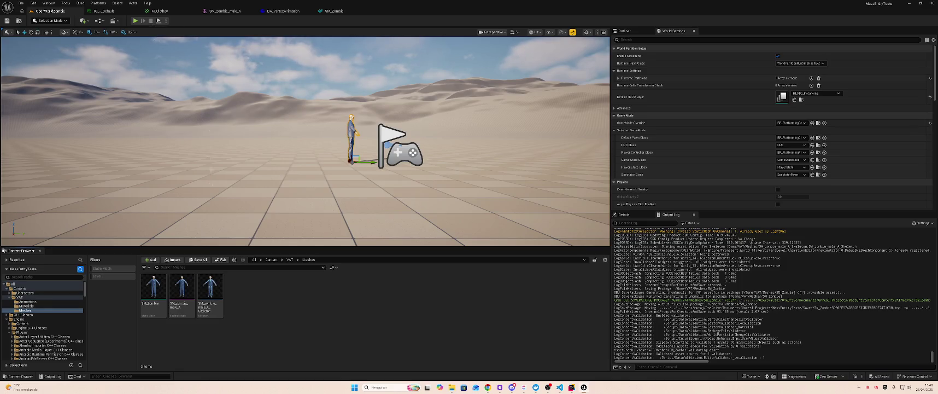
Step: Run Animation To Texture on DA_VertexAnimation from the VAT folder
{"action": "key", "text": "alt+Left"}
{"action": "right_click", "coordinate": [238, 290]}
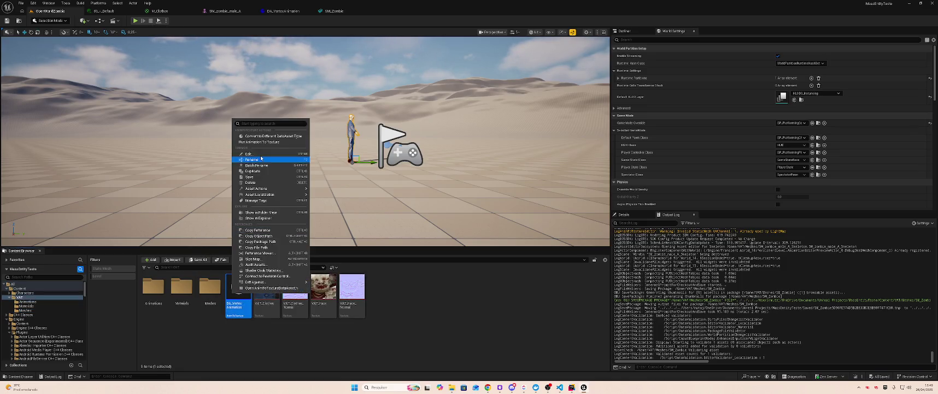
{"action": "left_click", "coordinate": [273, 141]}
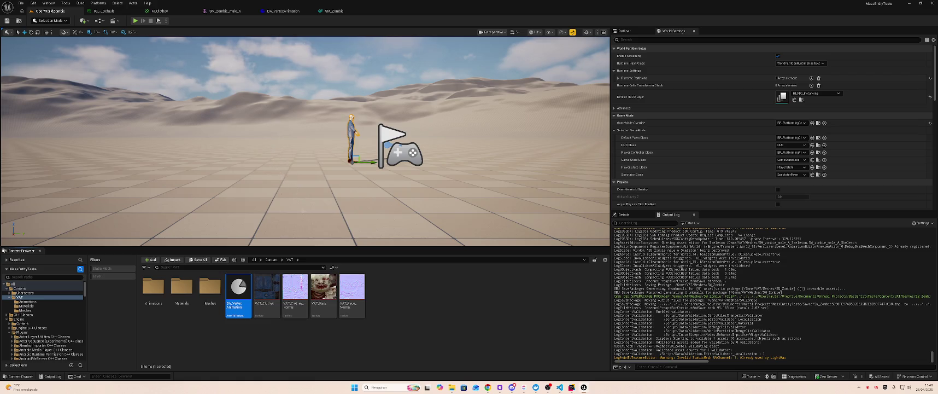
Step: In DA_VertexAnimation, set Static Mesh to SM_Zombie and reselect the skeletal mesh
{"action": "double_click", "coordinate": [239, 290]}
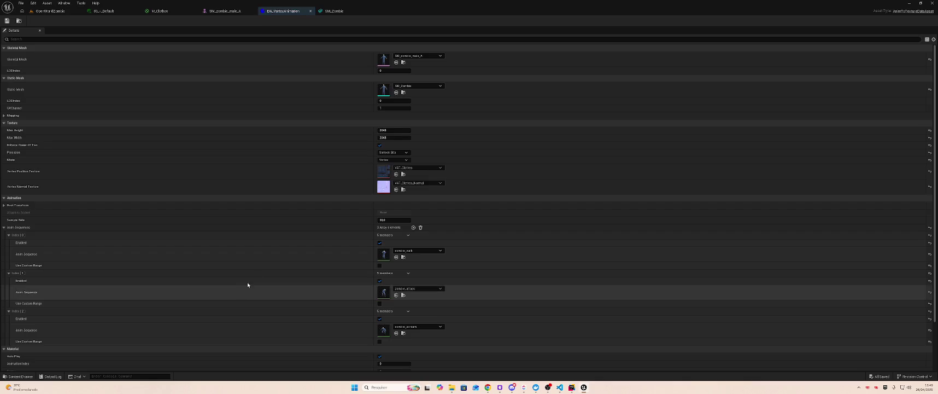
{"action": "left_click", "coordinate": [418, 86]}
{"action": "left_click", "coordinate": [424, 159]}
{"action": "left_click", "coordinate": [418, 86]}
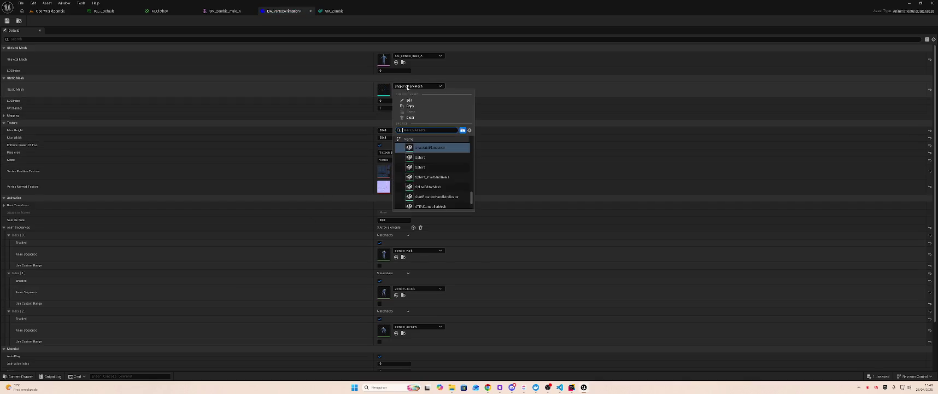
{"action": "type", "text": "zombie"}
{"action": "left_click", "coordinate": [437, 148]}
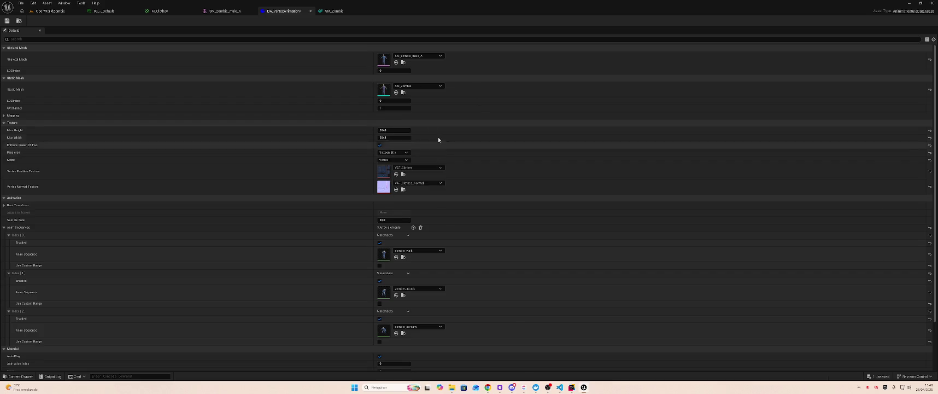
{"action": "left_click", "coordinate": [419, 55]}
{"action": "left_click", "coordinate": [429, 147]}
{"action": "left_click", "coordinate": [422, 57]}
{"action": "left_click", "coordinate": [442, 158]}
Step: Back on the level, rerun Run Animation To Texture on DA_VertexAnimation
{"action": "left_click", "coordinate": [58, 12]}
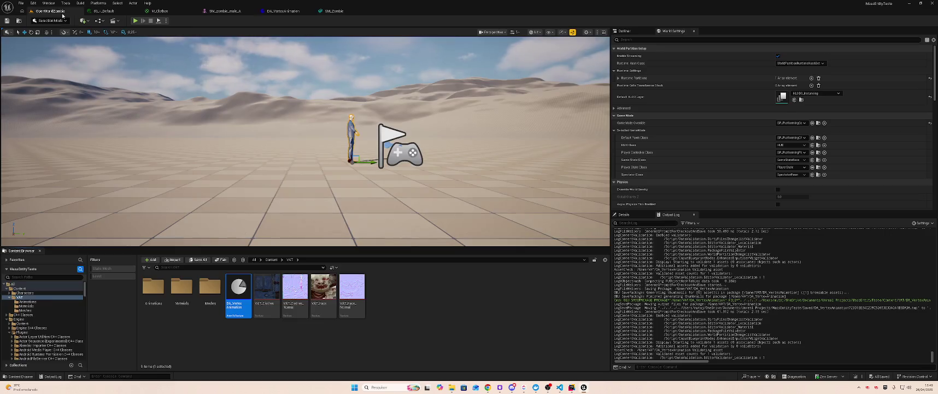
{"action": "right_click", "coordinate": [237, 290]}
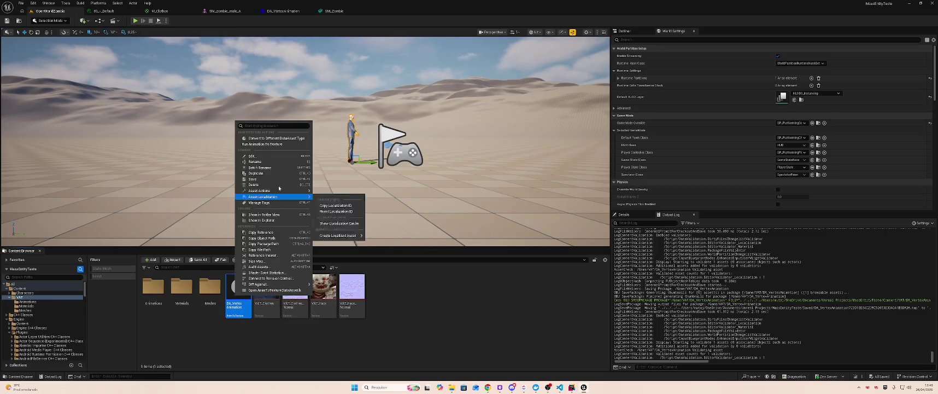
{"action": "left_click", "coordinate": [298, 143]}
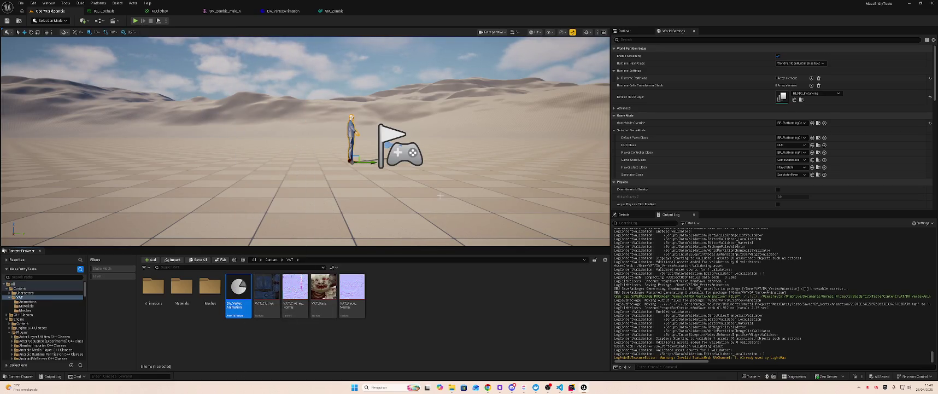
{"action": "key", "text": "alt+Tab"}
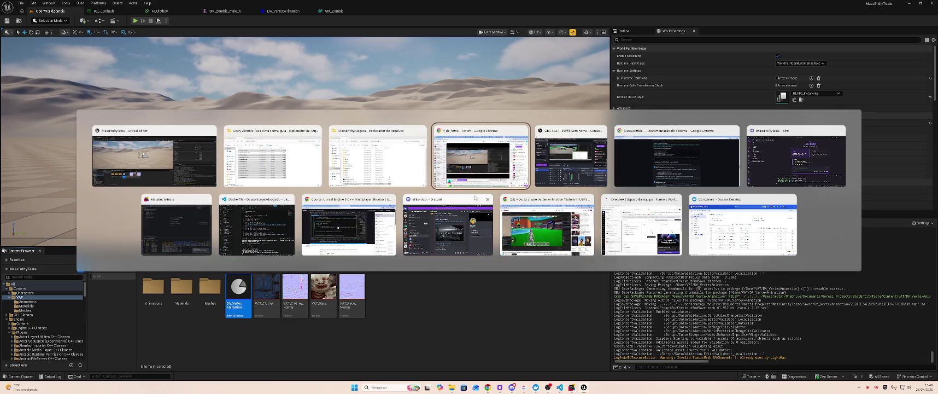
Step: Switch to the browser's ChatGPT conversation tab and look over it
{"action": "key", "text": "alt+Tab"}
{"action": "key", "text": "alt+Tab"}
{"action": "key", "text": "alt+Tab"}
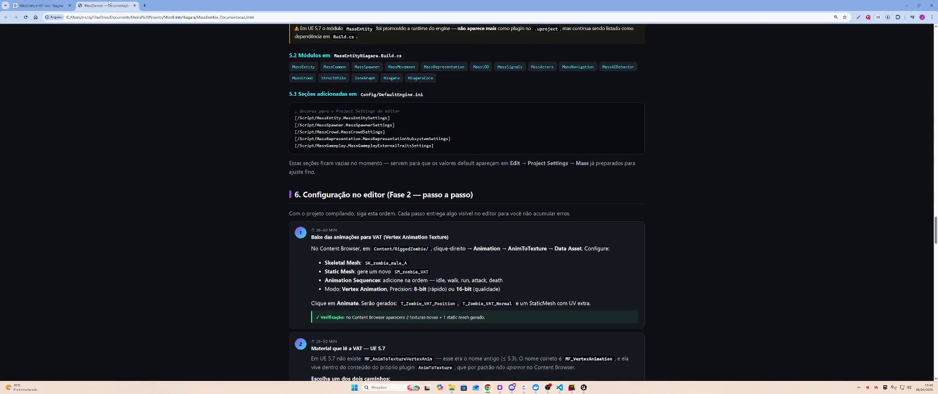
{"action": "left_click", "coordinate": [37, 5]}
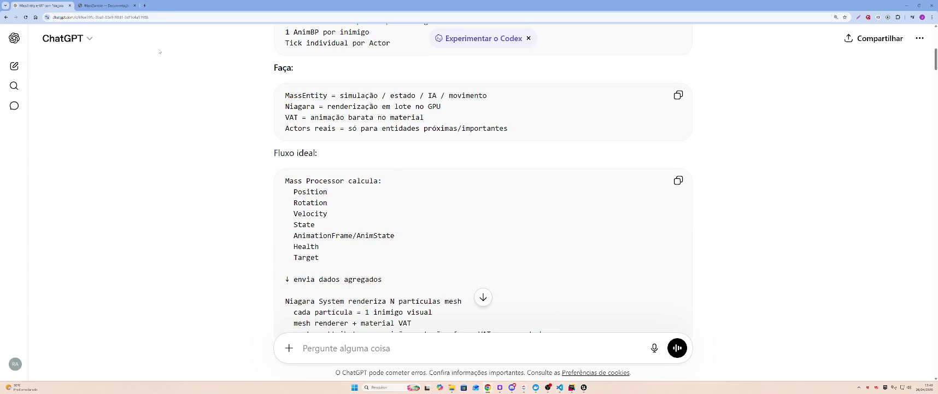
{"action": "scroll", "coordinate": [715, 122], "scroll_direction": "down", "scroll_amount": 4}
{"action": "scroll", "coordinate": [592, 130], "scroll_direction": "up", "scroll_amount": 3}
{"action": "scroll", "coordinate": [592, 129], "scroll_direction": "up", "scroll_amount": 2}
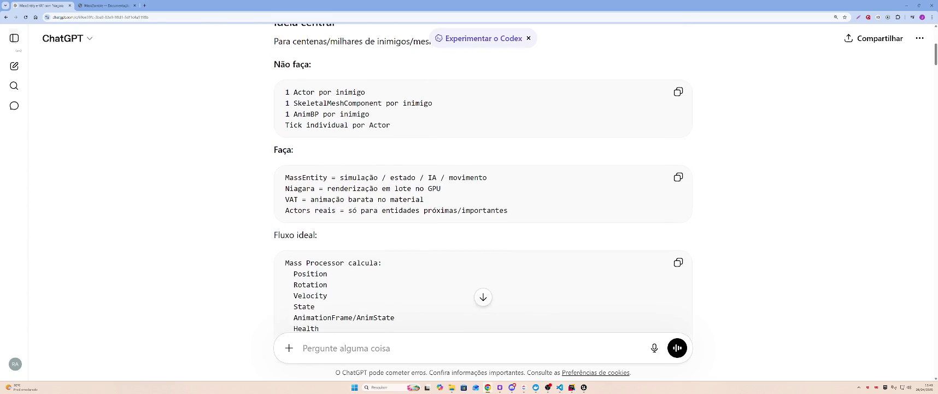
Step: In a new temporary chat, ask 'Como trocar o lightmap de uma mesh para canal uv 2'
{"action": "middle_click", "coordinate": [14, 66]}
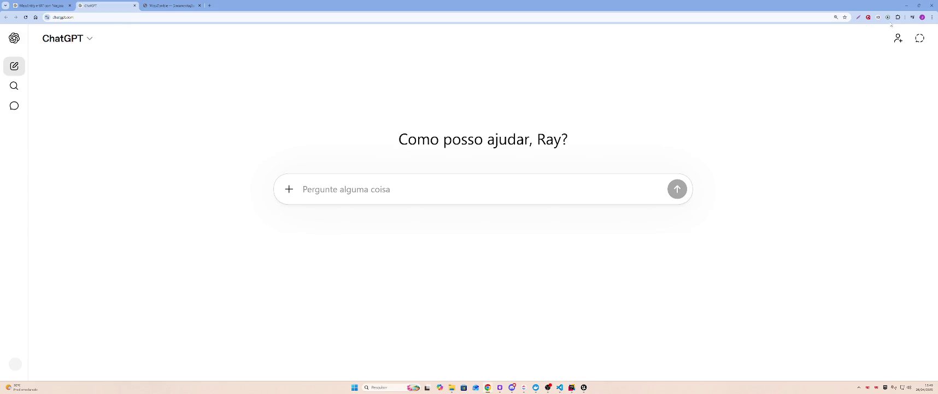
{"action": "left_click", "coordinate": [913, 44]}
{"action": "type", "text": "C"}
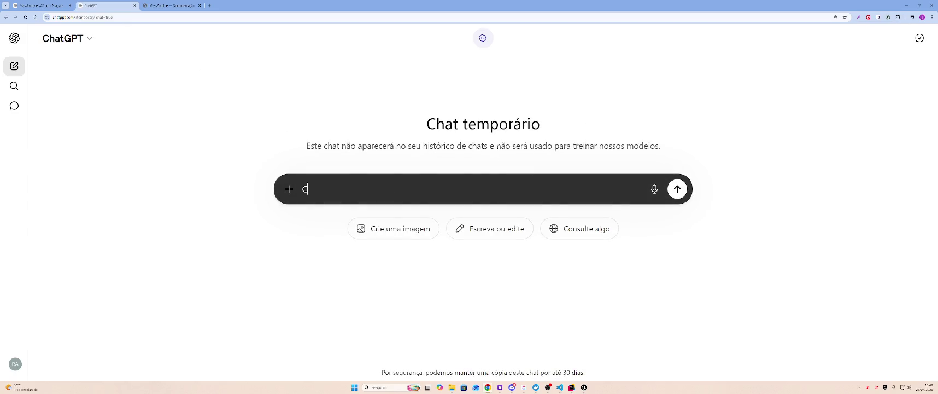
{"action": "type", "text": "omo trocar o lughgt"}
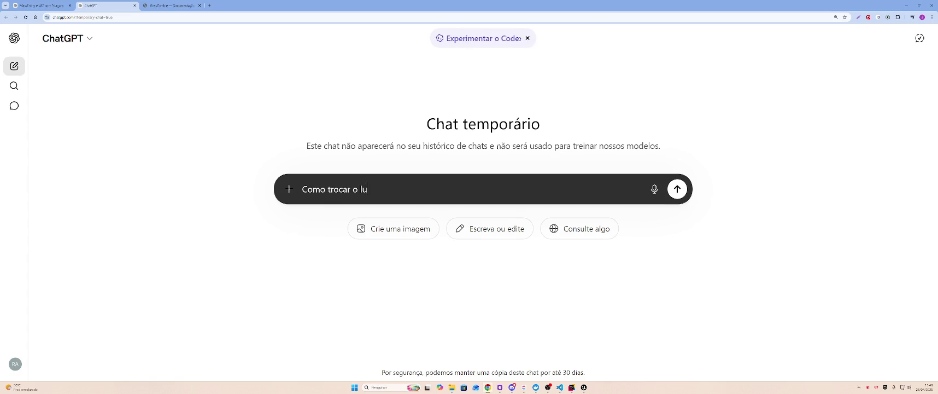
{"action": "key", "text": "BackSpace"}
{"action": "key", "text": "BackSpace"}
{"action": "key", "text": "BackSpace"}
{"action": "key", "text": "BackSpace"}
{"action": "key", "text": "BackSpace"}
{"action": "type", "text": "lightt"}
{"action": "key", "text": "BackSpace"}
{"action": "type", "text": "map de uma mesh para "}
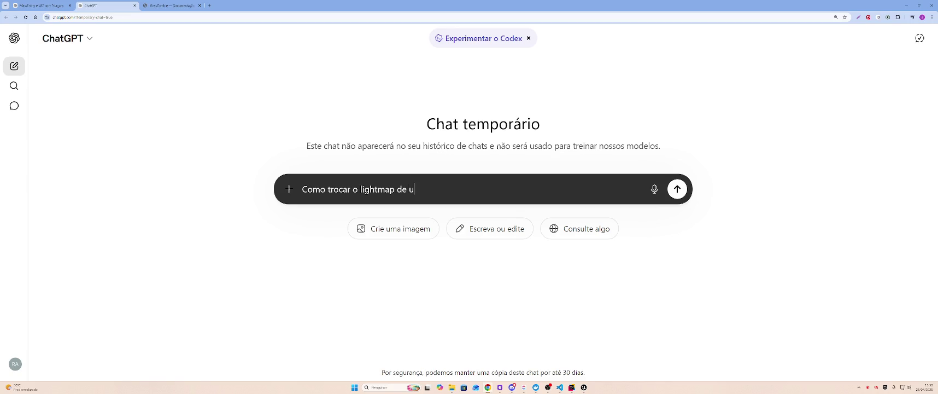
{"action": "type", "text": "canal uv 2"}
{"action": "key", "text": "Return"}
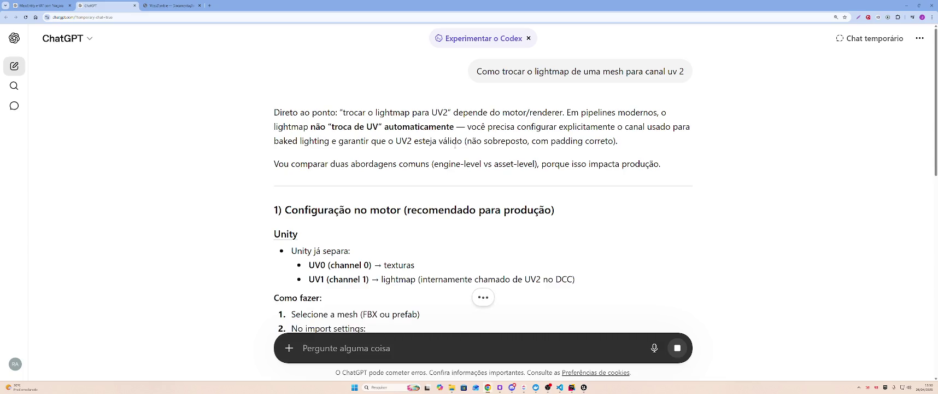
Step: Read through ChatGPT's answer, then return to Unreal
{"action": "scroll", "coordinate": [455, 144], "scroll_direction": "down", "scroll_amount": 1}
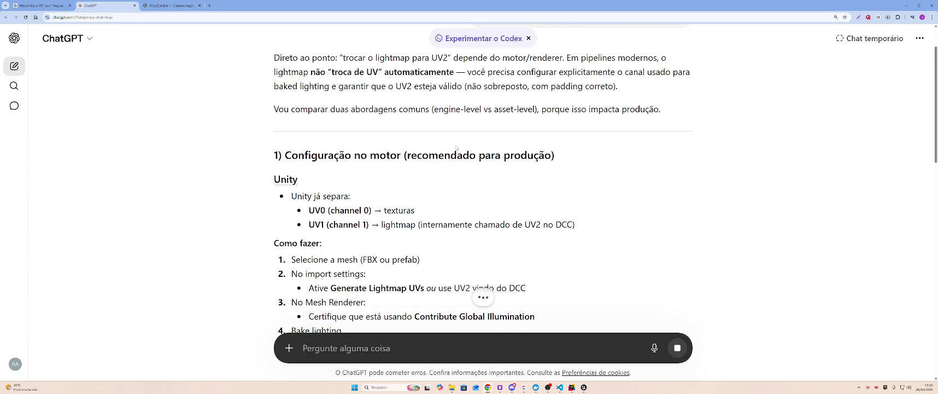
{"action": "scroll", "coordinate": [457, 146], "scroll_direction": "down", "scroll_amount": 1}
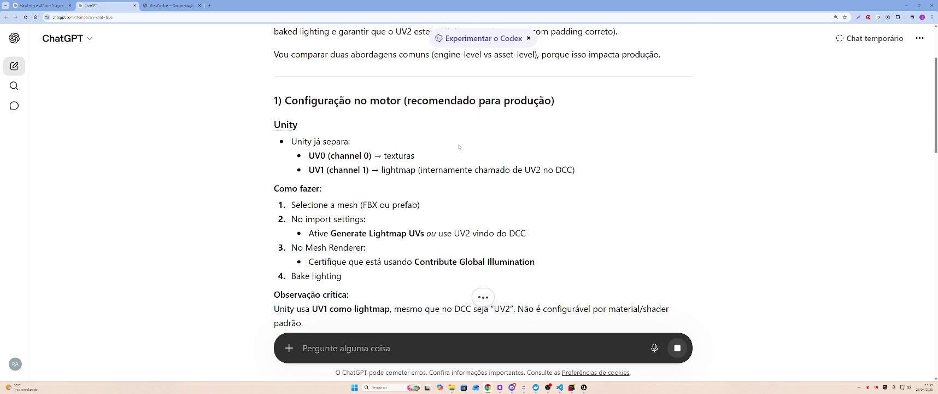
{"action": "scroll", "coordinate": [459, 146], "scroll_direction": "down", "scroll_amount": 1}
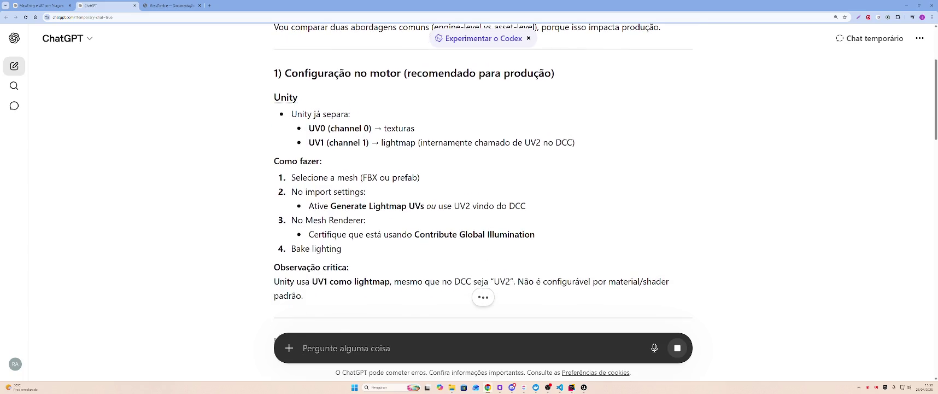
{"action": "key", "text": "alt+Tab"}
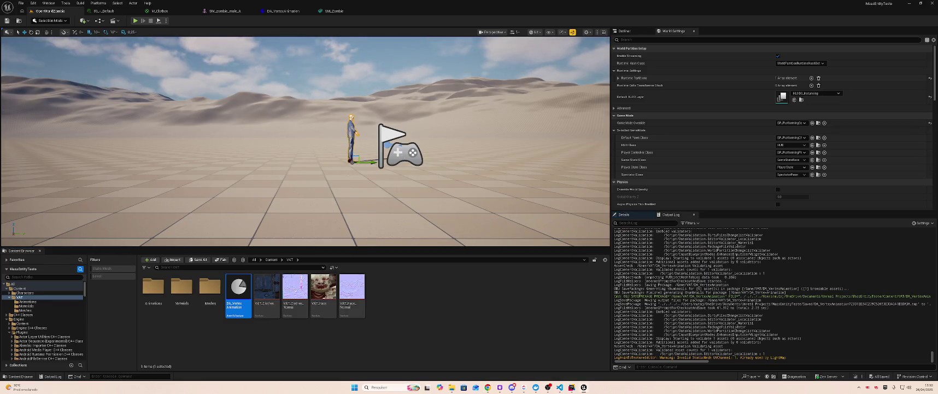
Step: Delete the zombie actor from the level and force delete the three zombie mesh assets
{"action": "key", "text": "Delete"}
{"action": "double_click", "coordinate": [209, 290]}
{"action": "right_click", "coordinate": [154, 290]}
{"action": "key", "text": "ctrl+a"}
{"action": "key", "text": "Delete"}
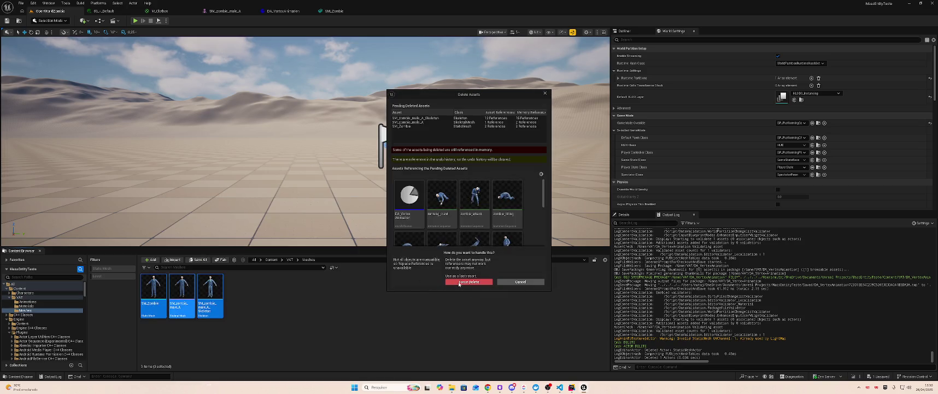
{"action": "left_click", "coordinate": [450, 283]}
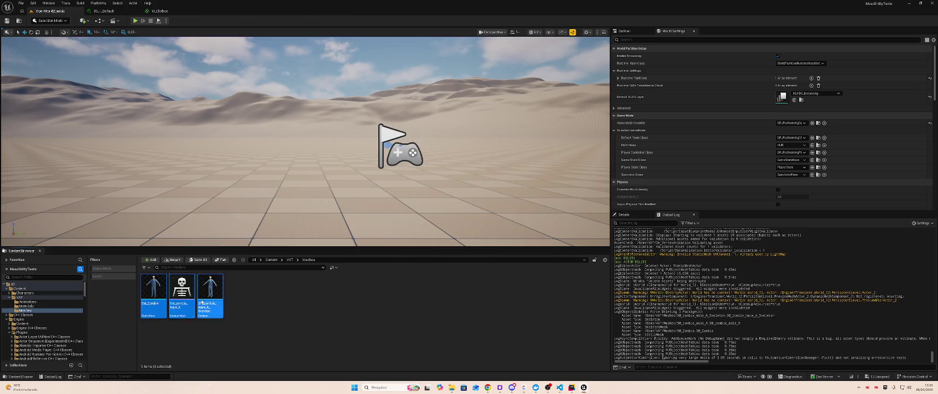
Step: Force delete all twelve zombie animations in the Animations folder
{"action": "left_click", "coordinate": [28, 301]}
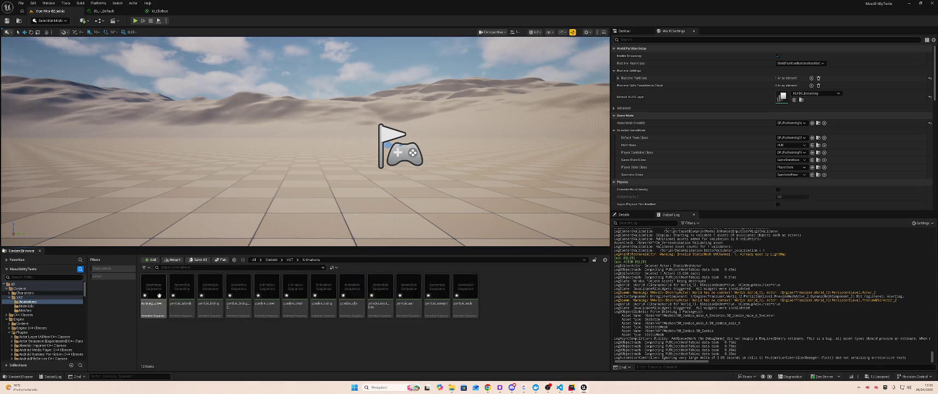
{"action": "key", "text": "ctrl+a"}
{"action": "key", "text": "Delete"}
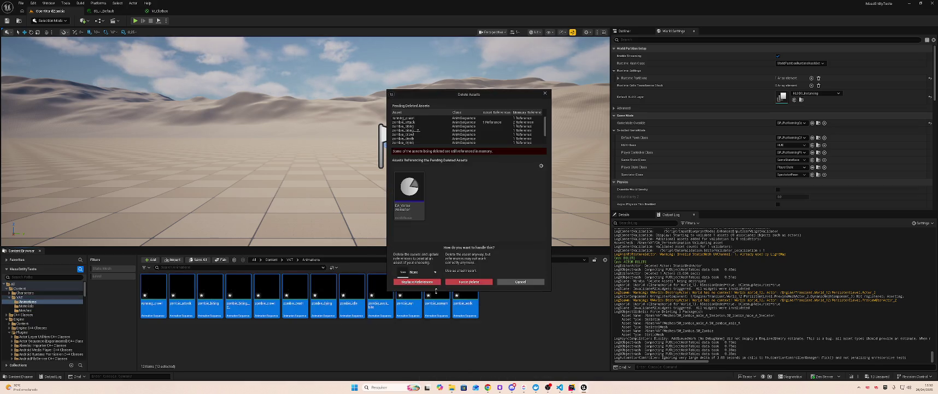
{"action": "left_click", "coordinate": [469, 282]}
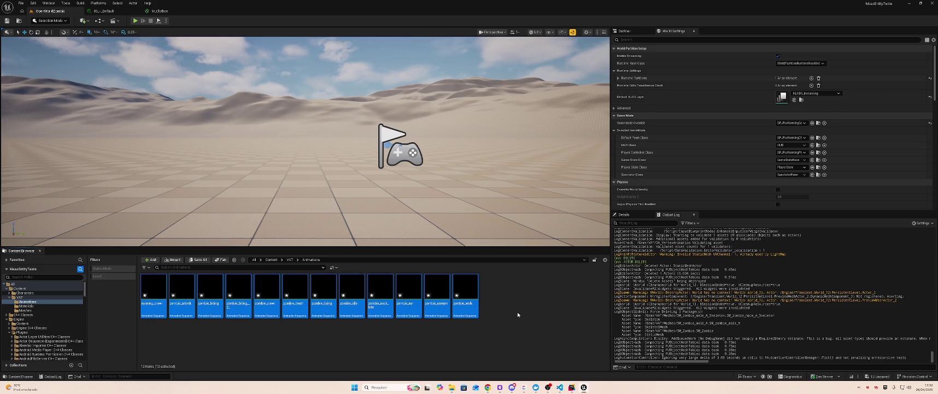
Step: Drag SM_zombie_male_A.fbx from File Explorer into the empty VAT Meshes folder
{"action": "left_click", "coordinate": [20, 297]}
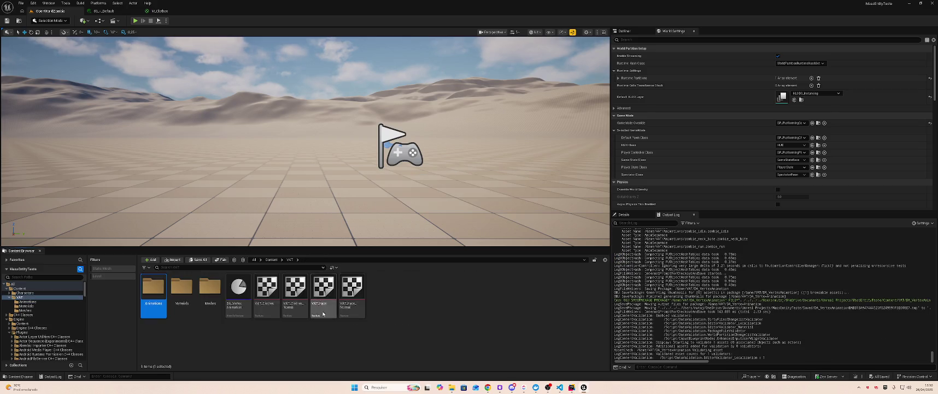
{"action": "left_click", "coordinate": [25, 310]}
{"action": "key", "text": "alt+Tab"}
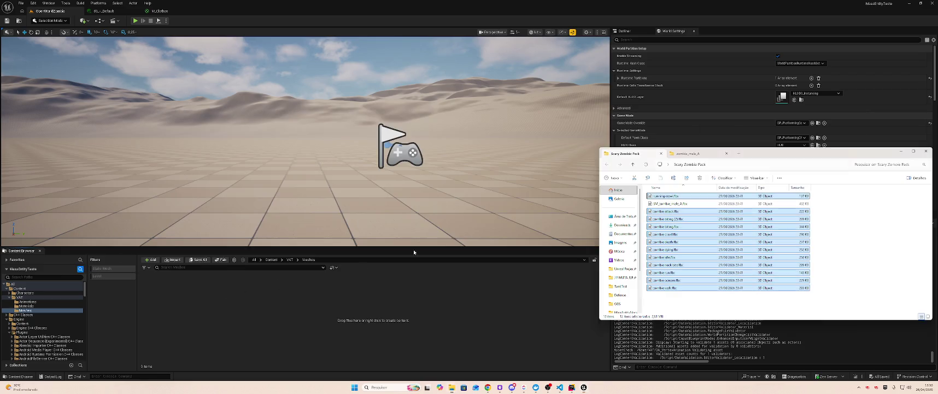
{"action": "left_click", "coordinate": [668, 204]}
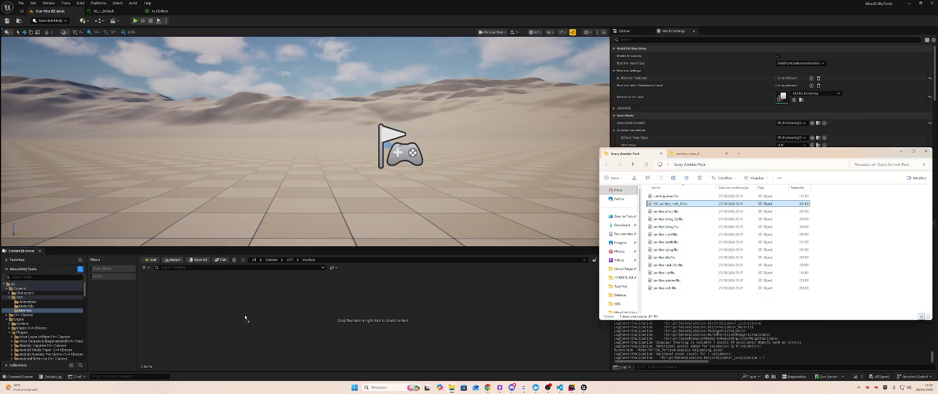
{"action": "left_click_drag", "start_coordinate": [245, 317], "coordinate": [246, 318]}
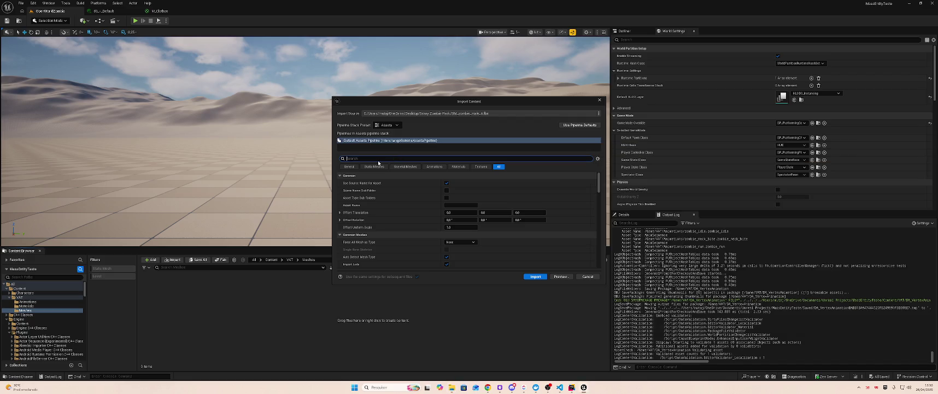
Step: Import the zombie with Generate Lightmap UVs enabled and select the new SM_zombie_male_A mesh
{"action": "key", "text": "BackSpace"}
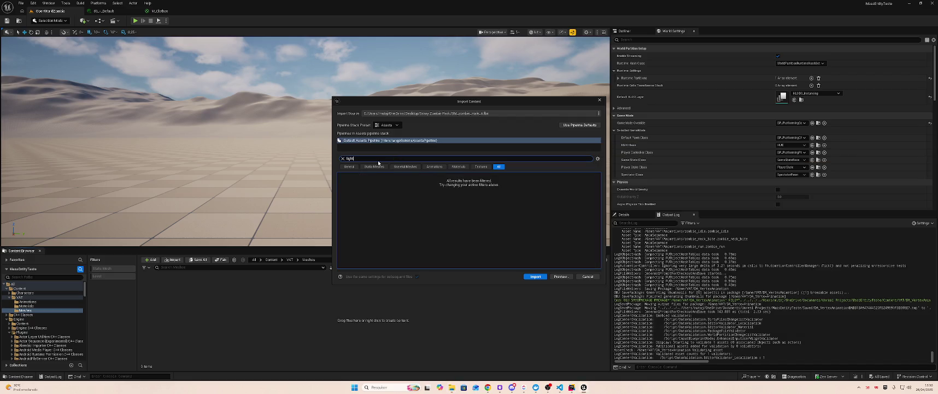
{"action": "type", "text": "map"}
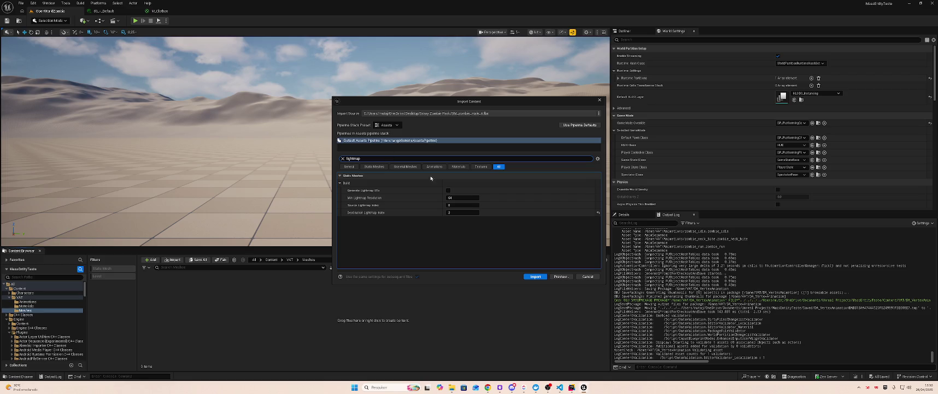
{"action": "left_click", "coordinate": [449, 191]}
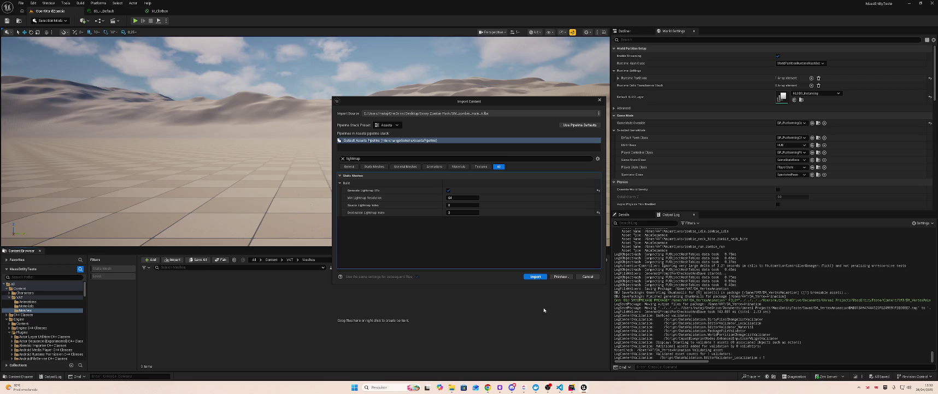
{"action": "left_click", "coordinate": [535, 277]}
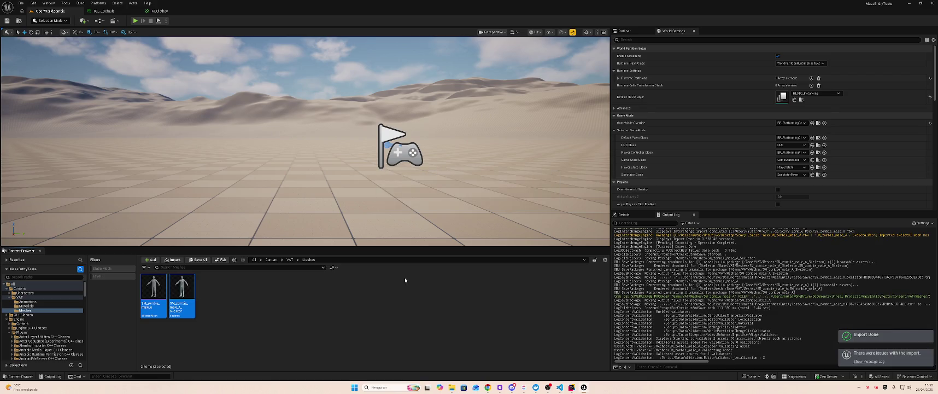
{"action": "left_click", "coordinate": [148, 284]}
Step: Assign 03_-_Default to element 0 and 02_-_Default to element 1, then save SM_zombie_male_A
{"action": "double_click", "coordinate": [149, 284]}
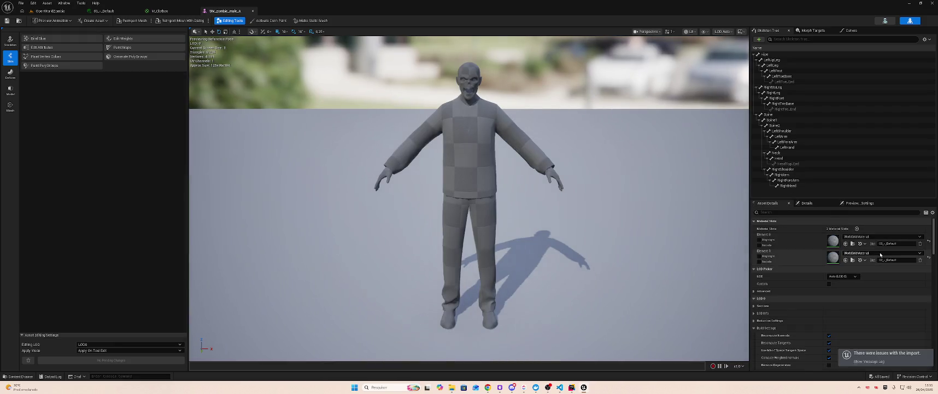
{"action": "left_click", "coordinate": [865, 237]}
{"action": "type", "text": "03"}
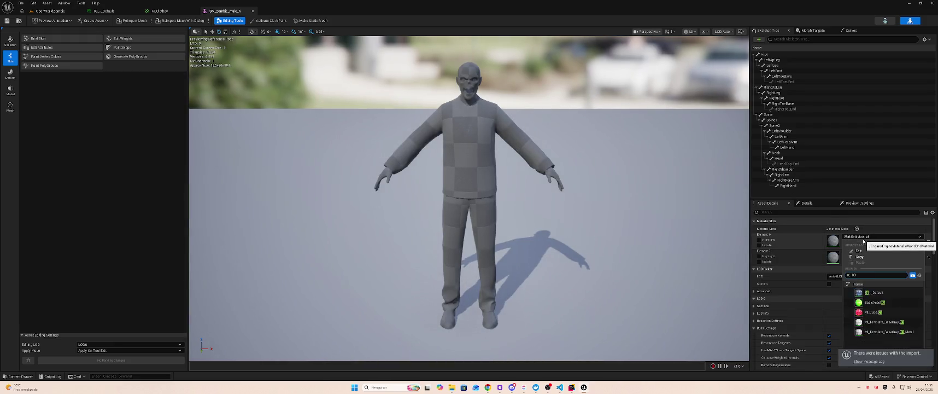
{"action": "key", "text": "Return"}
{"action": "left_click", "coordinate": [865, 253]}
{"action": "type", "text": "02"}
{"action": "scroll", "coordinate": [879, 317], "scroll_direction": "up", "scroll_amount": 5}
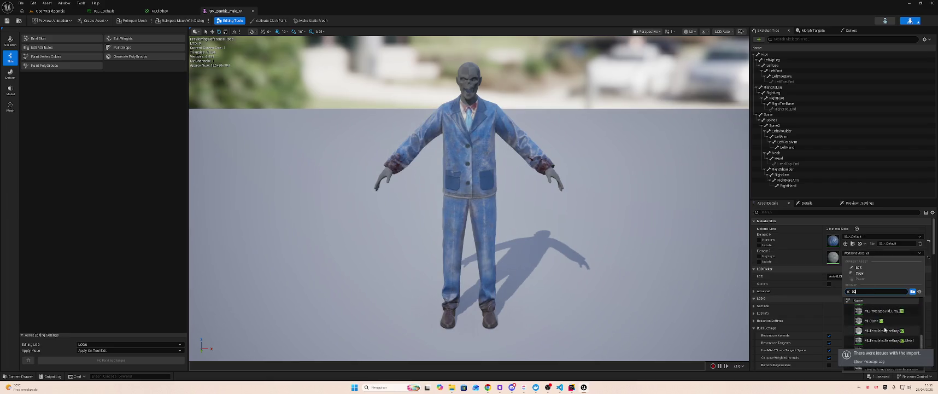
{"action": "left_click", "coordinate": [879, 306]}
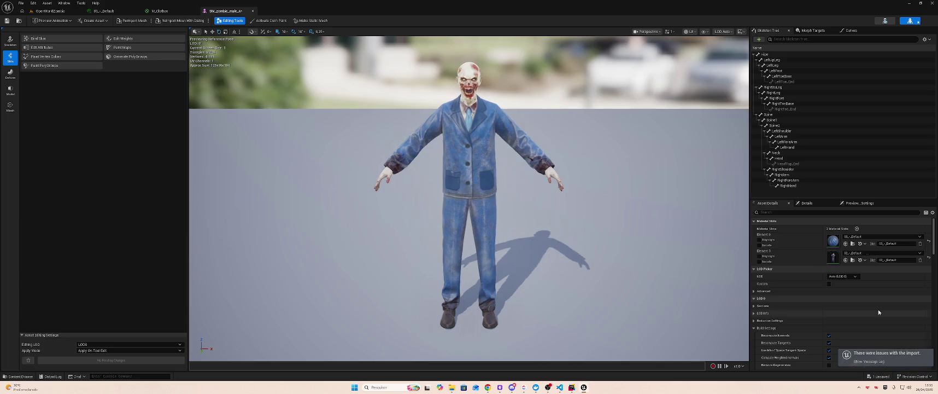
{"action": "key", "text": "ctrl+s"}
Step: Filter the mesh details for lightmap and UV settings
{"action": "left_click", "coordinate": [812, 214]}
{"action": "type", "text": "ligh"}
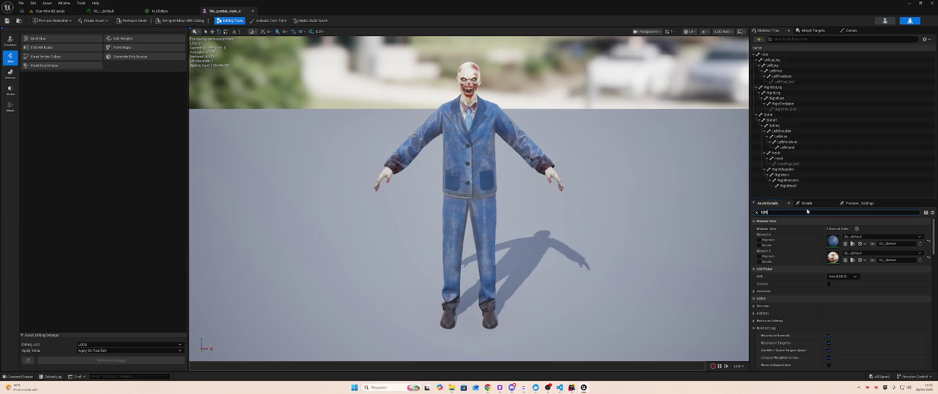
{"action": "type", "text": "t"}
{"action": "key", "text": "ctrl+a"}
{"action": "type", "text": "uv"}
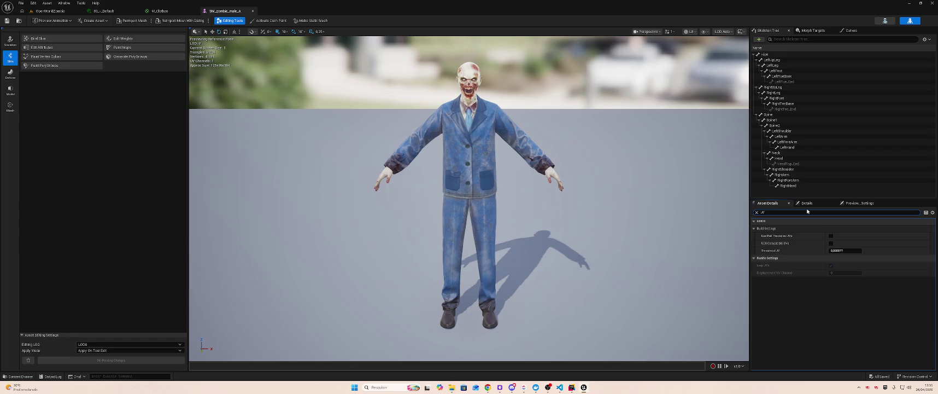
Step: Make a static mesh named SM_Z2 in VAT/Meshes and open it
{"action": "left_click", "coordinate": [311, 20]}
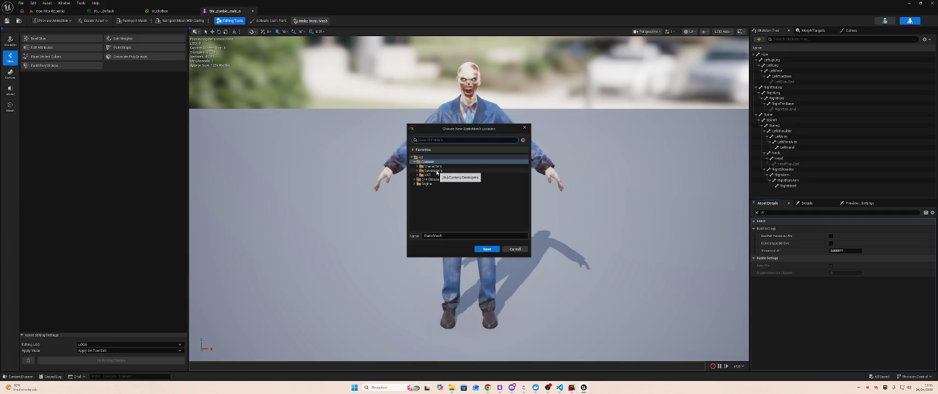
{"action": "left_click", "coordinate": [418, 175]}
{"action": "left_click", "coordinate": [435, 187]}
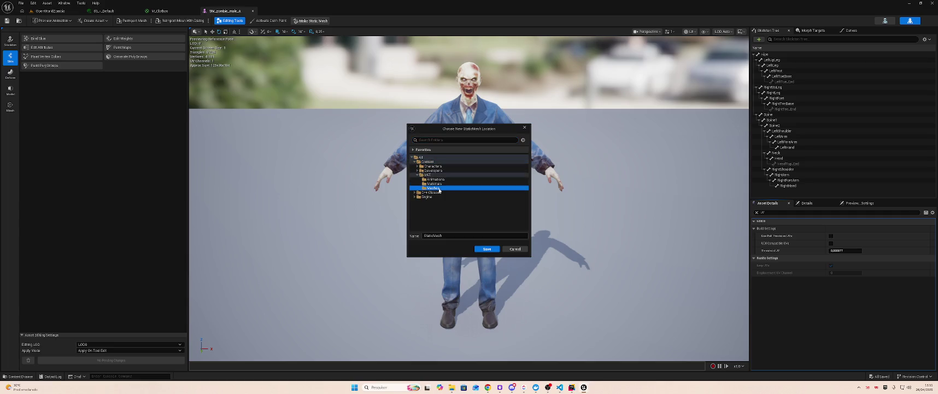
{"action": "left_click", "coordinate": [468, 235]}
{"action": "type", "text": "SM_Zo"}
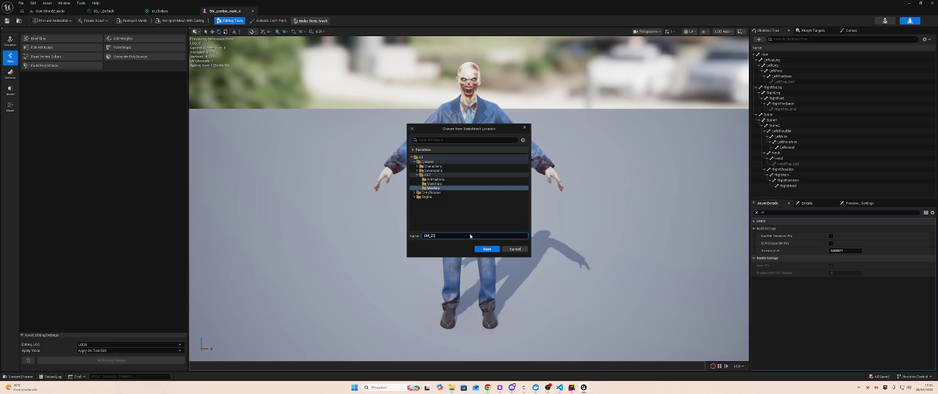
{"action": "left_click", "coordinate": [487, 249]}
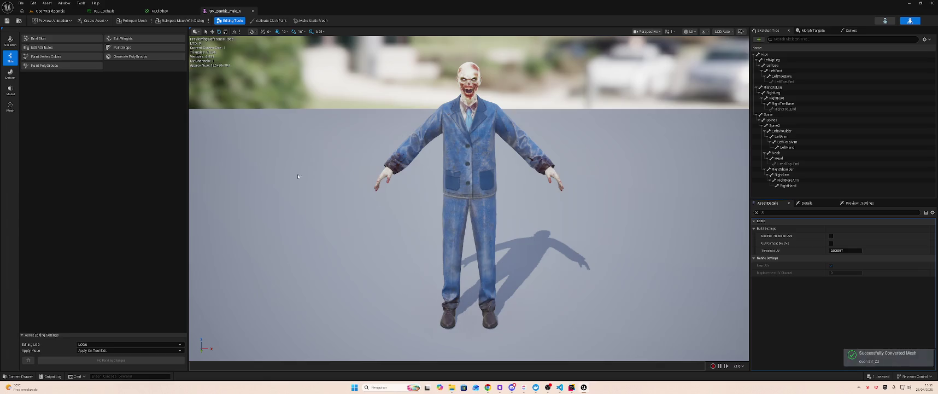
{"action": "left_click", "coordinate": [44, 10]}
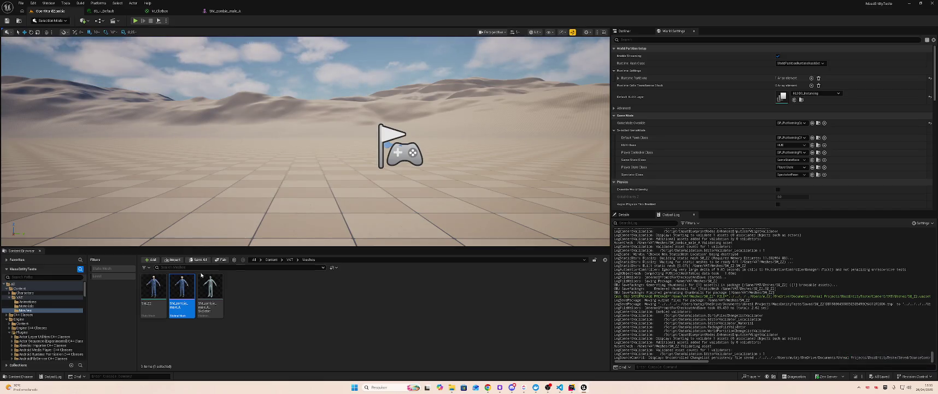
{"action": "double_click", "coordinate": [150, 287]}
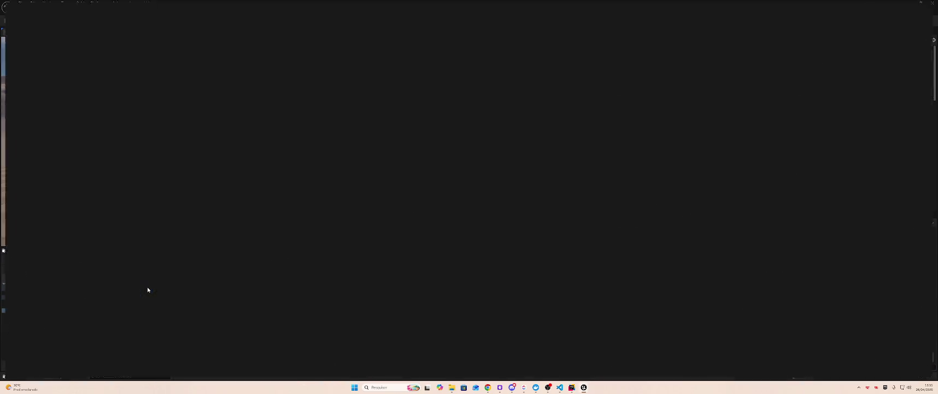
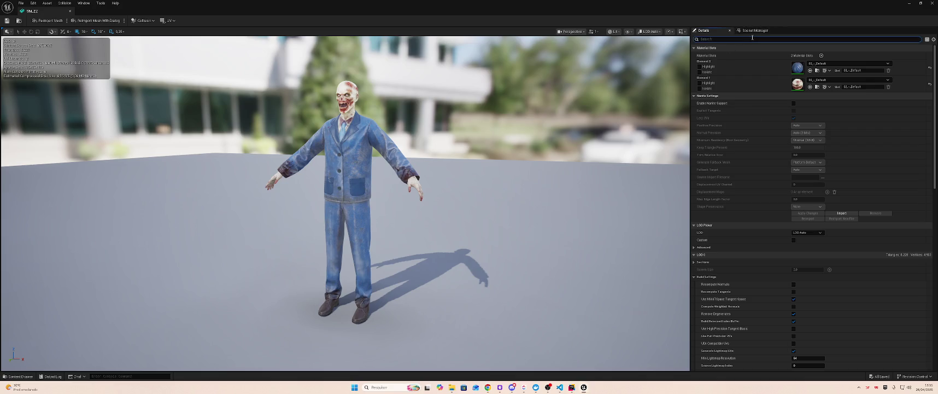
Step: Filter SM_Z2's Details for 'light' and set Destination Lightmap Index to 2
{"action": "type", "text": "uv"}
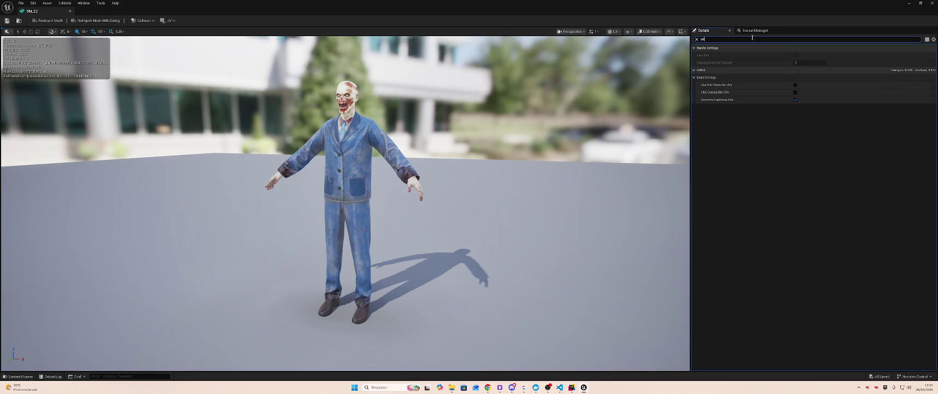
{"action": "key", "text": "BackSpace"}
{"action": "key", "text": "BackSpace"}
{"action": "type", "text": "light"}
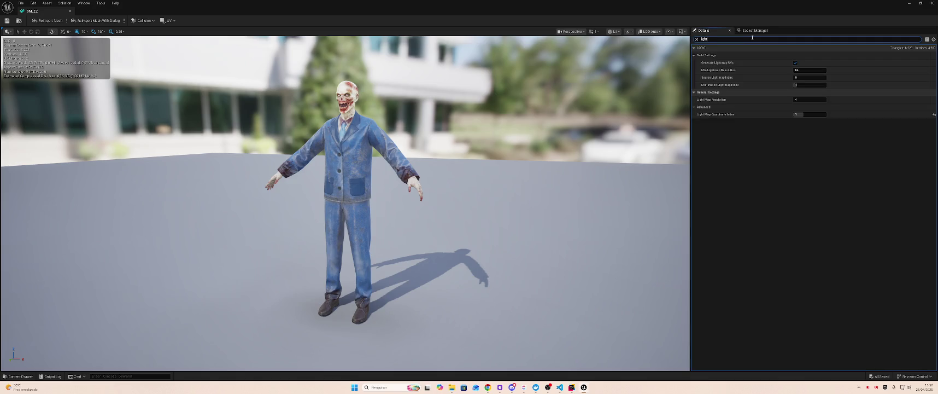
{"action": "left_click", "coordinate": [809, 85]}
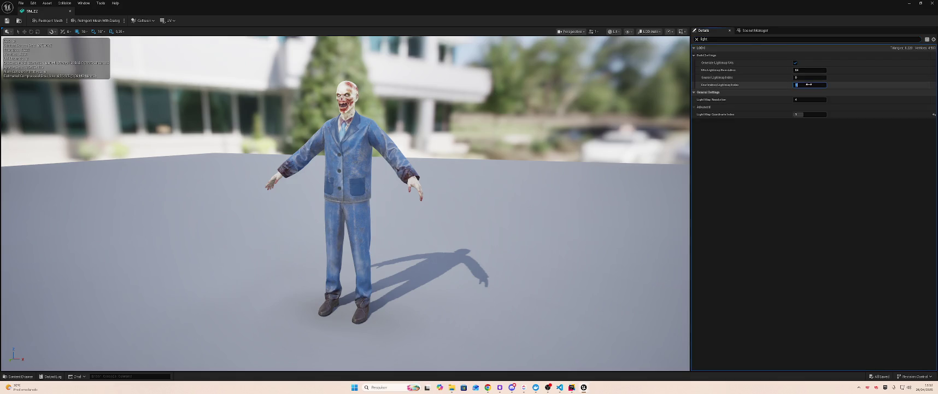
{"action": "type", "text": "2"}
{"action": "key", "text": "Tab"}
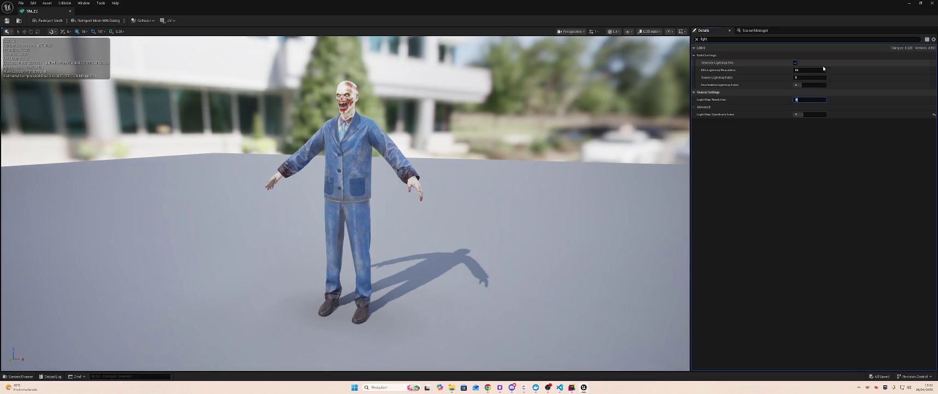
{"action": "key", "text": "Return"}
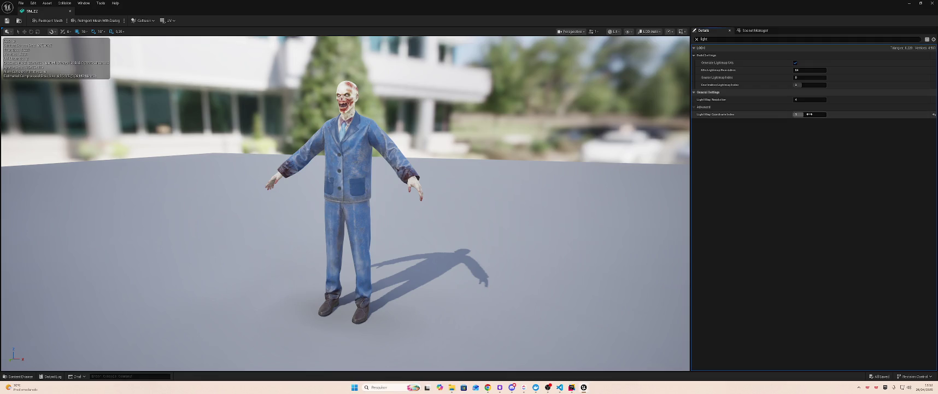
Step: Close the SM_Z2 mesh editor and apply the level of detail changes
{"action": "left_click", "coordinate": [70, 11]}
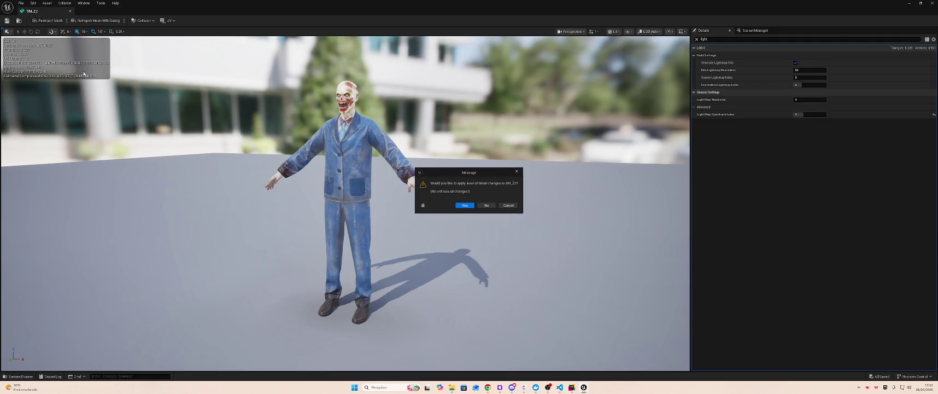
{"action": "left_click", "coordinate": [509, 205]}
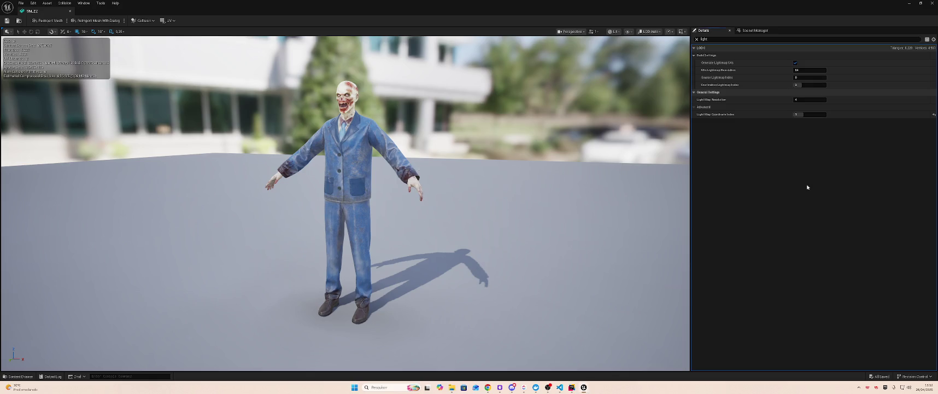
{"action": "middle_click", "coordinate": [42, 15]}
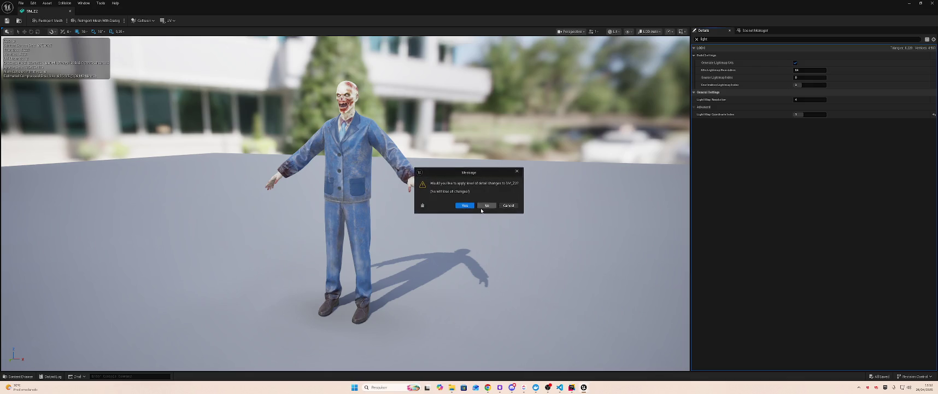
{"action": "left_click", "coordinate": [464, 206]}
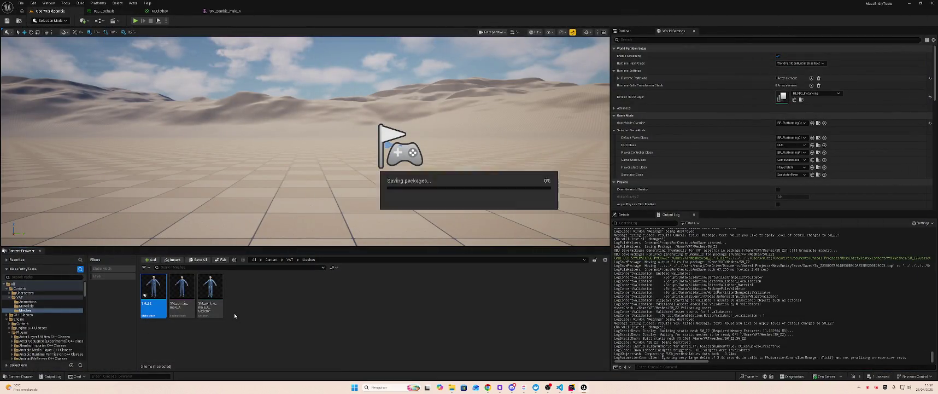
Step: Place SM_Z2 in the level, turn it 180° to face the camera, and save
{"action": "mouse_move", "coordinate": [153, 290]}
{"action": "left_mouse_down"}
{"action": "mouse_move", "coordinate": [361, 156]}
{"action": "mouse_move", "coordinate": [355, 172]}
{"action": "mouse_move", "coordinate": [385, 169]}
{"action": "left_mouse_up"}
{"action": "key", "text": "e"}
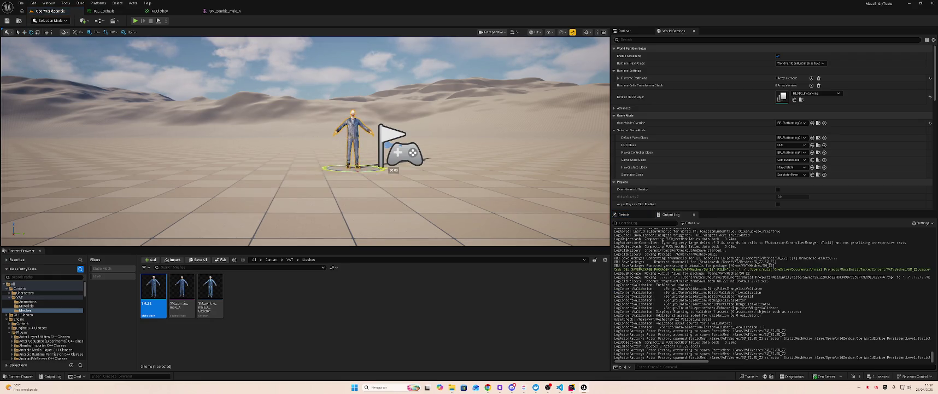
{"action": "key", "text": "ctrl+s"}
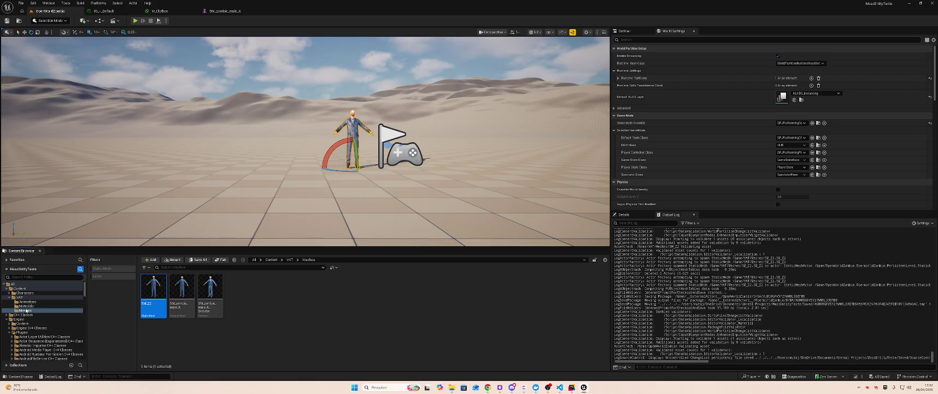
Step: Drop the twelve zombie FBX files from Explorer into the Animations folder
{"action": "left_click", "coordinate": [27, 306]}
{"action": "left_click", "coordinate": [40, 301]}
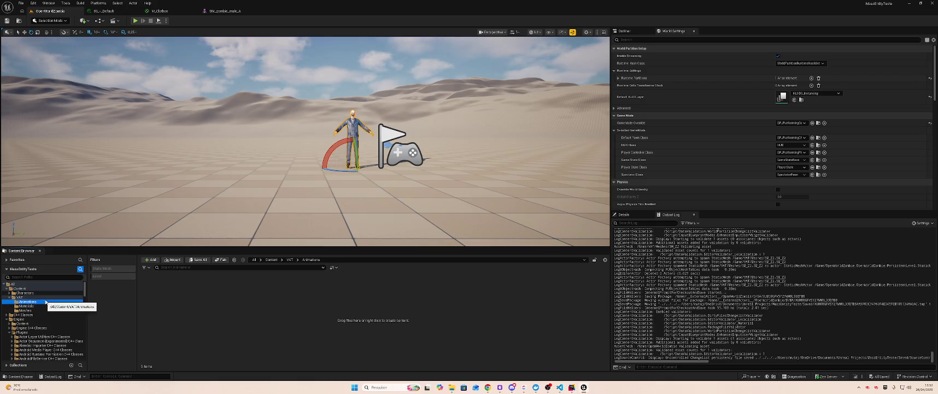
{"action": "key", "text": "alt+Tab"}
{"action": "key", "text": "alt+Tab"}
{"action": "key", "text": "alt+Tab"}
{"action": "key", "text": "alt+Tab"}
{"action": "key", "text": "alt+Tab"}
{"action": "key", "text": "alt+Tab"}
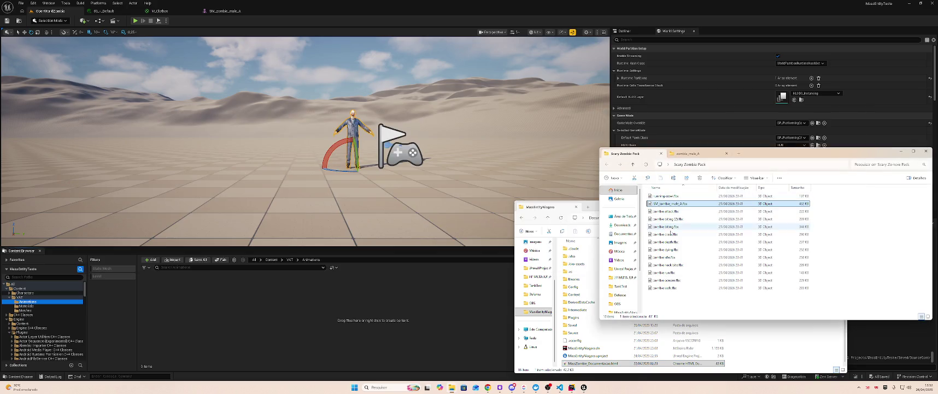
{"action": "left_click_drag", "start_coordinate": [664, 209], "coordinate": [673, 293]}
{"action": "left_click", "coordinate": [666, 196], "text": "ctrl"}
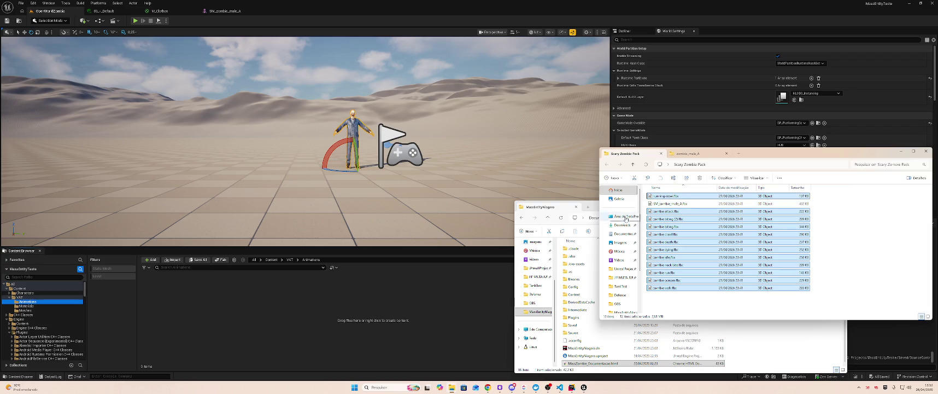
{"action": "left_click_drag", "start_coordinate": [283, 315], "coordinate": [274, 323]}
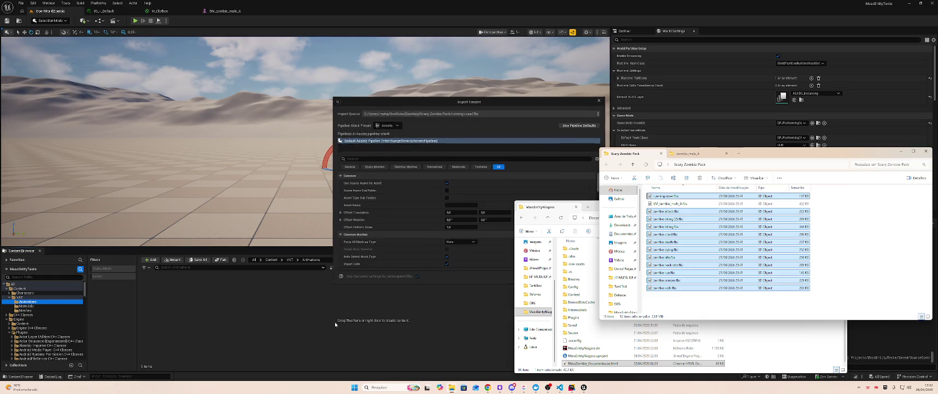
Step: Set the import skeleton to SM_zombie_male_A_Skeleton
{"action": "left_click_drag", "start_coordinate": [499, 103], "coordinate": [402, 106]}
{"action": "scroll", "coordinate": [402, 253], "scroll_direction": "down", "scroll_amount": 5}
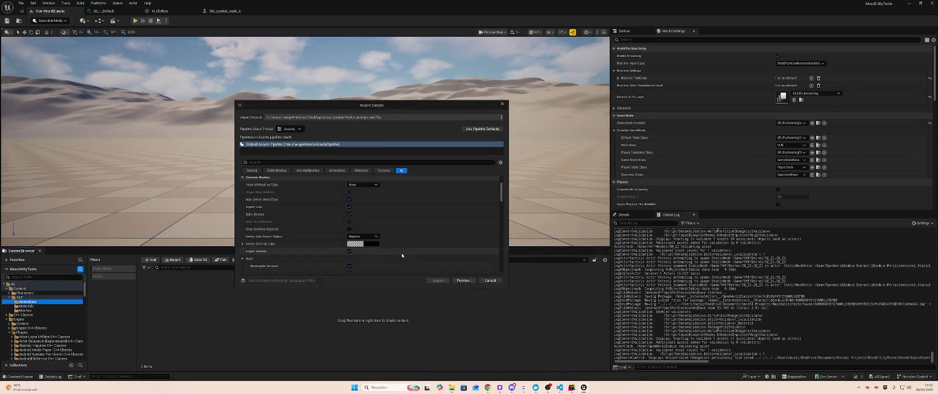
{"action": "left_click", "coordinate": [388, 244]}
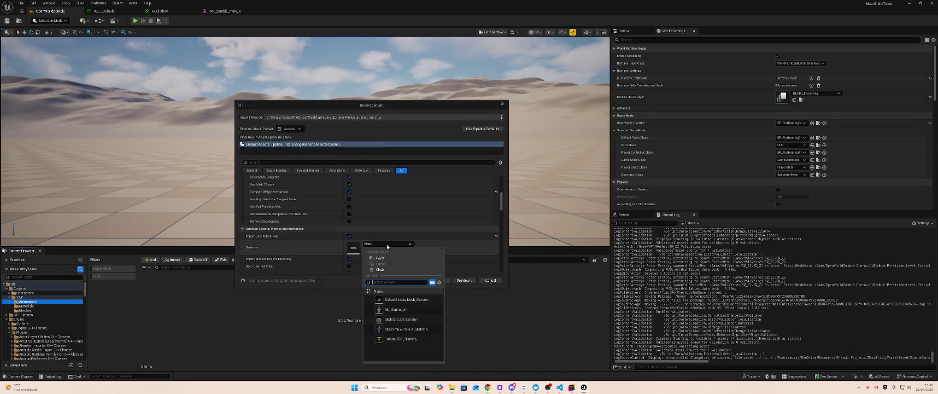
{"action": "left_click", "coordinate": [421, 330]}
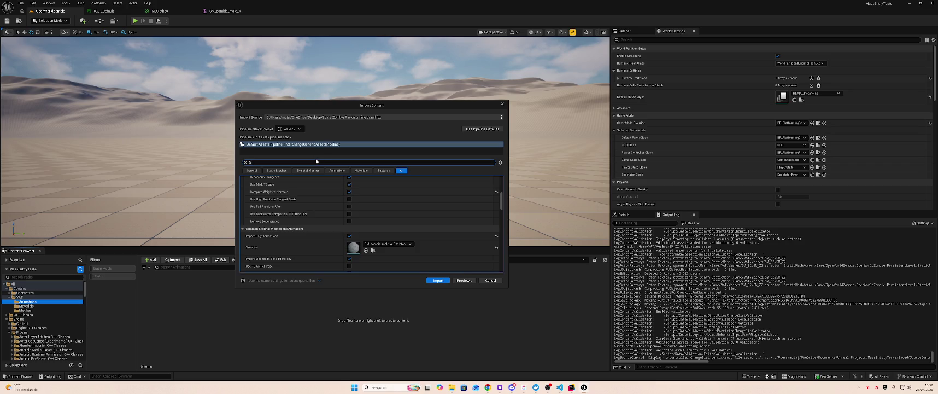
Step: Check the UV and lightmap import options, then import the twelve animations
{"action": "type", "text": "UV"}
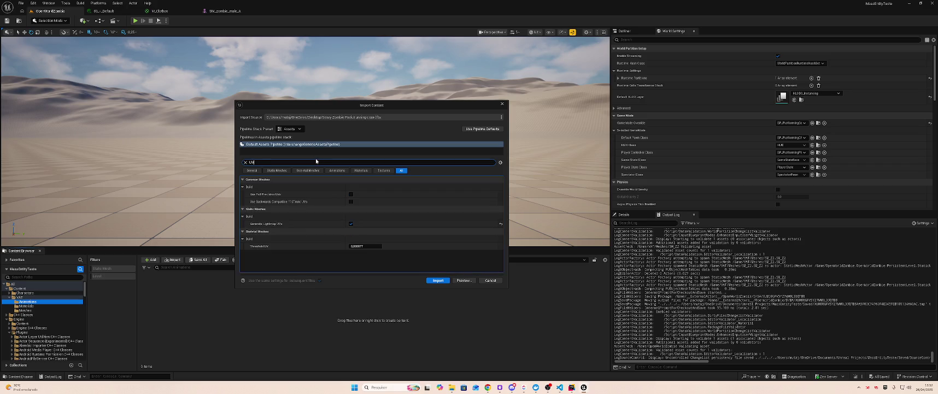
{"action": "key", "text": "BackSpace"}
{"action": "key", "text": "BackSpace"}
{"action": "type", "text": "Lightma"}
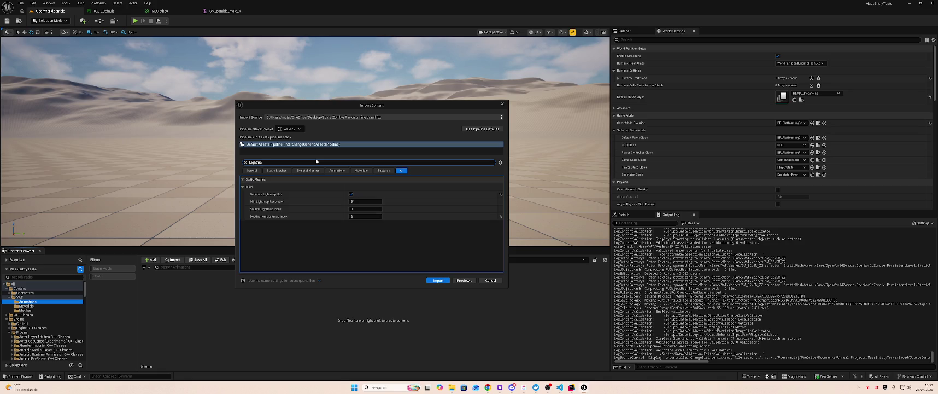
{"action": "left_click", "coordinate": [441, 281]}
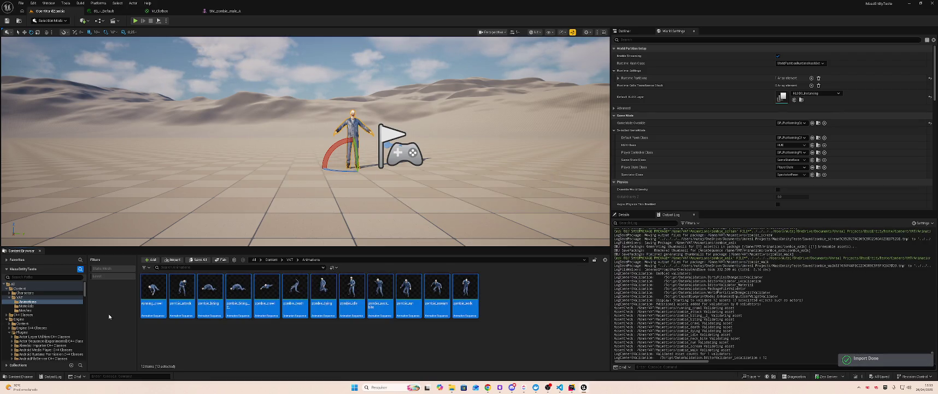
{"action": "key", "text": "Down"}
{"action": "key", "text": "Down"}
Step: In DA_VertexAnimation, keep SM_zombie_male_A as skeletal mesh, set SM_Z2 as static mesh, and save
{"action": "key", "text": "Up"}
{"action": "double_click", "coordinate": [236, 297]}
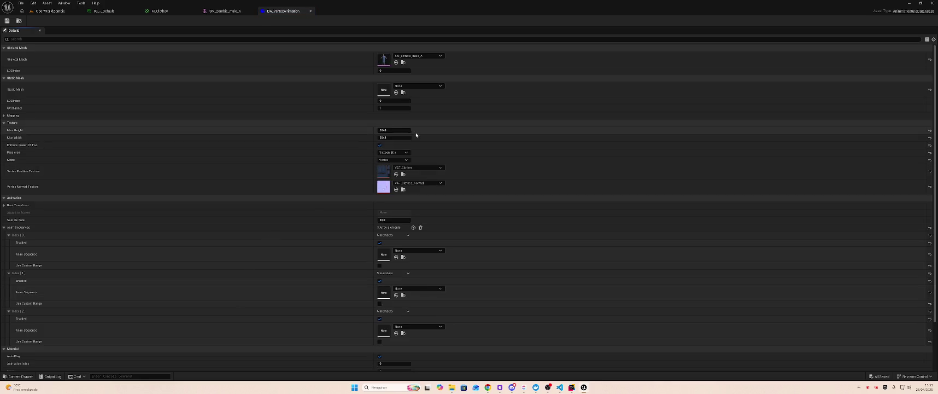
{"action": "left_click", "coordinate": [418, 57]}
{"action": "left_click", "coordinate": [423, 156]}
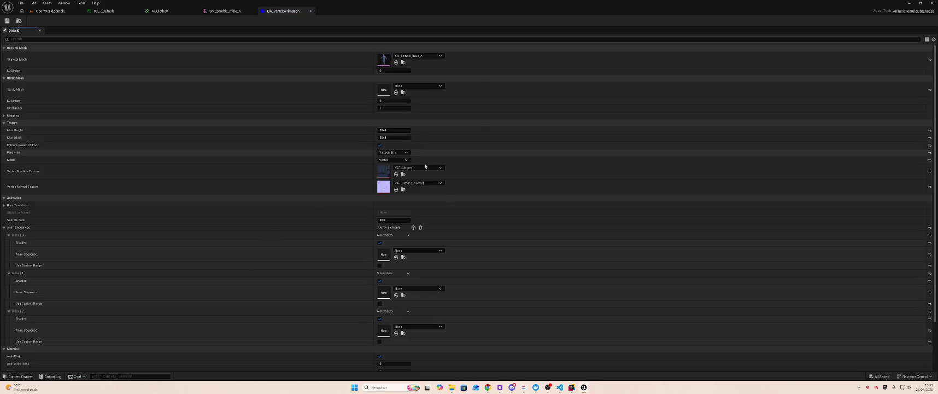
{"action": "left_click", "coordinate": [413, 86]}
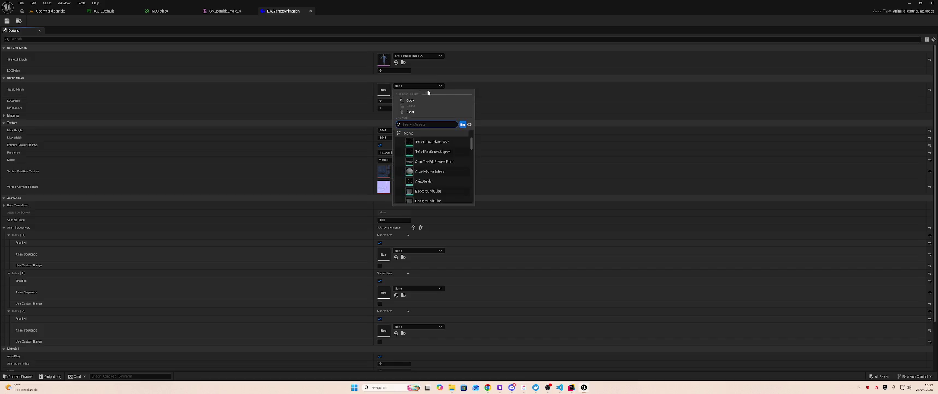
{"action": "type", "text": "sm_z"}
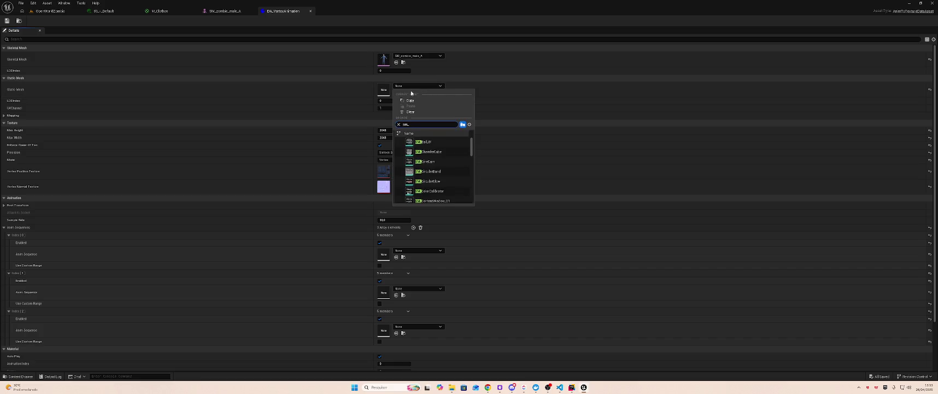
{"action": "key", "text": "Return"}
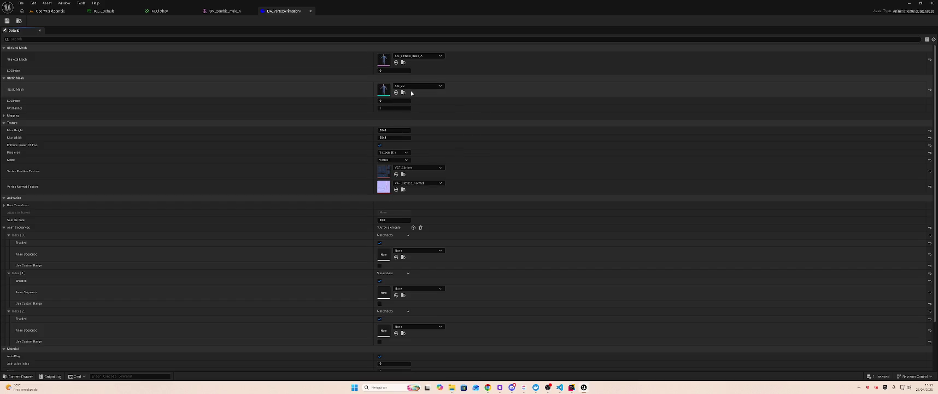
{"action": "key", "text": "ctrl+s"}
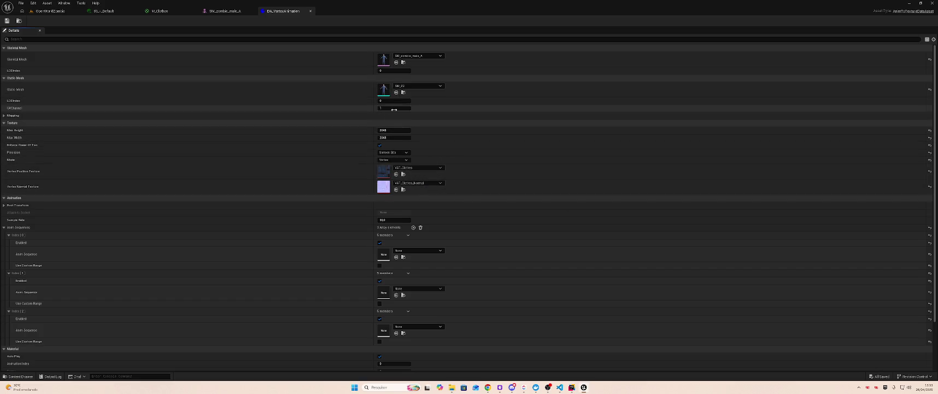
Step: Set the anim sequences to zombie_walk, zombie_run and zombie_attack
{"action": "left_click", "coordinate": [410, 251]}
{"action": "type", "text": "zombie_"}
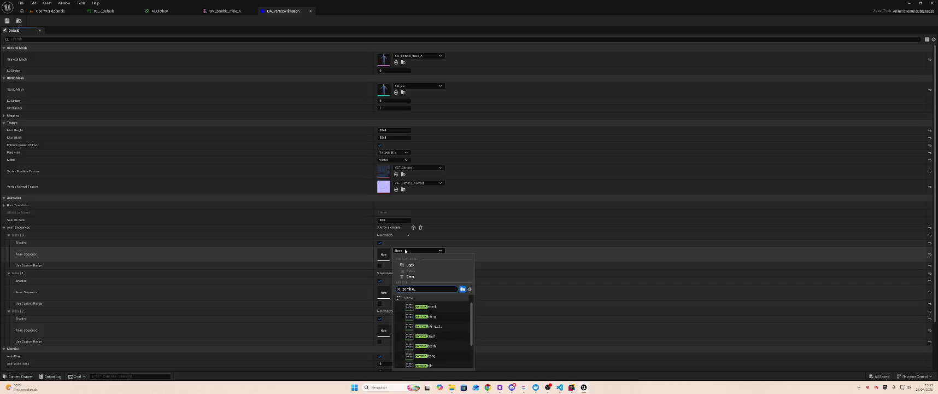
{"action": "key", "text": "ctrl+a"}
{"action": "key", "text": "ctrl+c"}
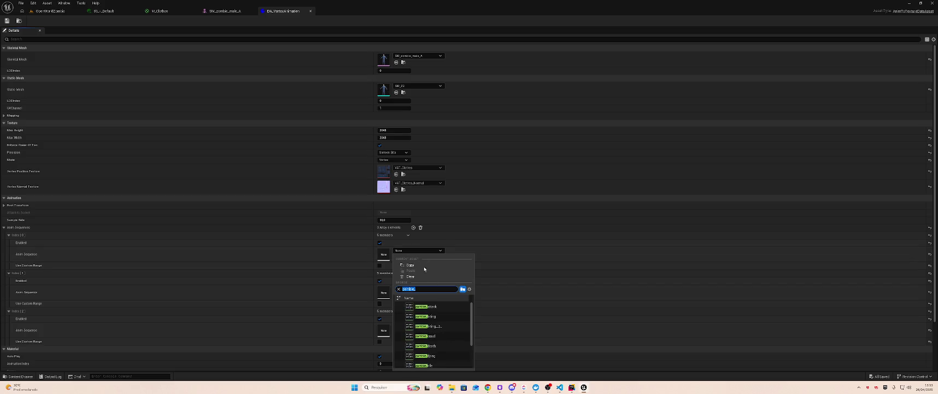
{"action": "scroll", "coordinate": [440, 333], "scroll_direction": "down", "scroll_amount": 2}
{"action": "left_click", "coordinate": [432, 364]}
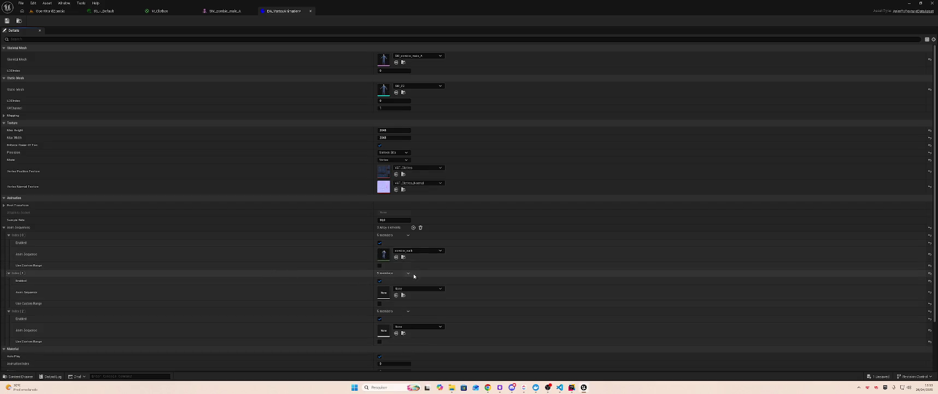
{"action": "left_click", "coordinate": [429, 289]}
{"action": "key", "text": "ctrl+v"}
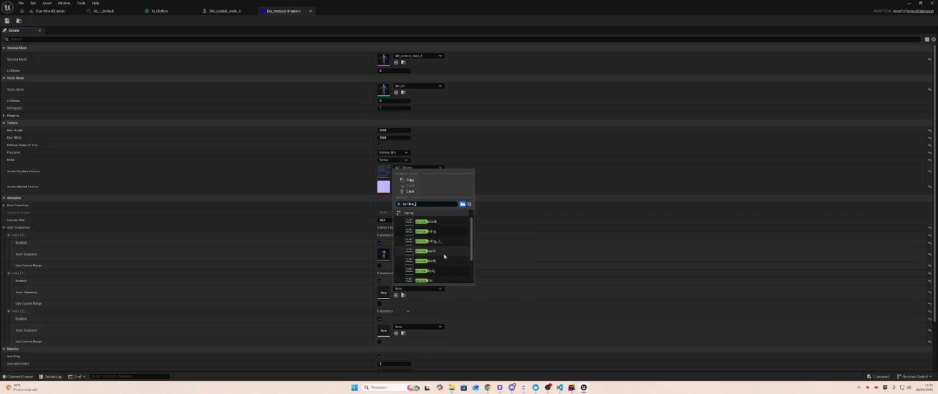
{"action": "scroll", "coordinate": [444, 256], "scroll_direction": "down", "scroll_amount": 2}
{"action": "left_click", "coordinate": [438, 265]}
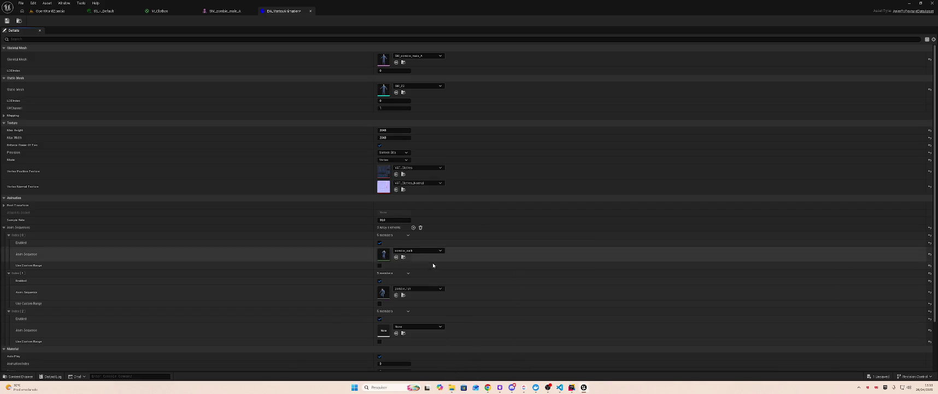
{"action": "left_click", "coordinate": [427, 327]}
{"action": "key", "text": "ctrl+v"}
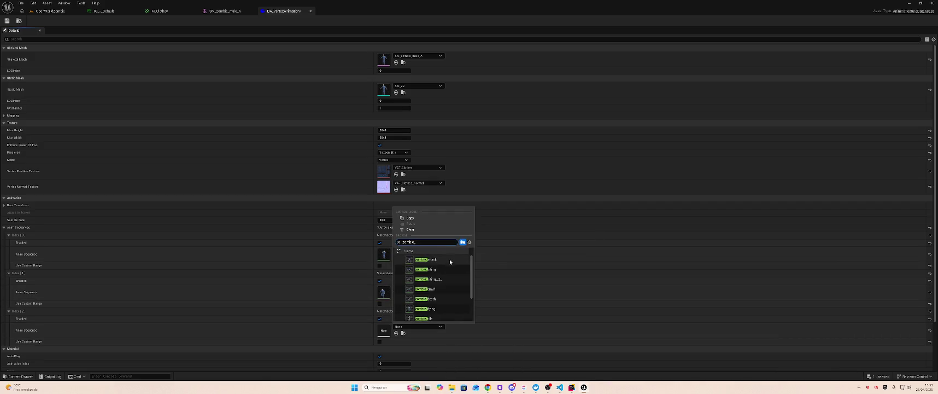
{"action": "left_click", "coordinate": [445, 260]}
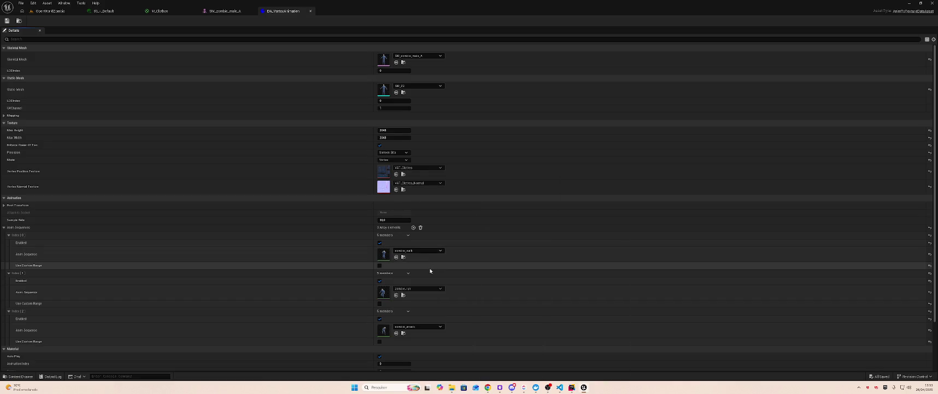
{"action": "scroll", "coordinate": [421, 278], "scroll_direction": "down", "scroll_amount": 3}
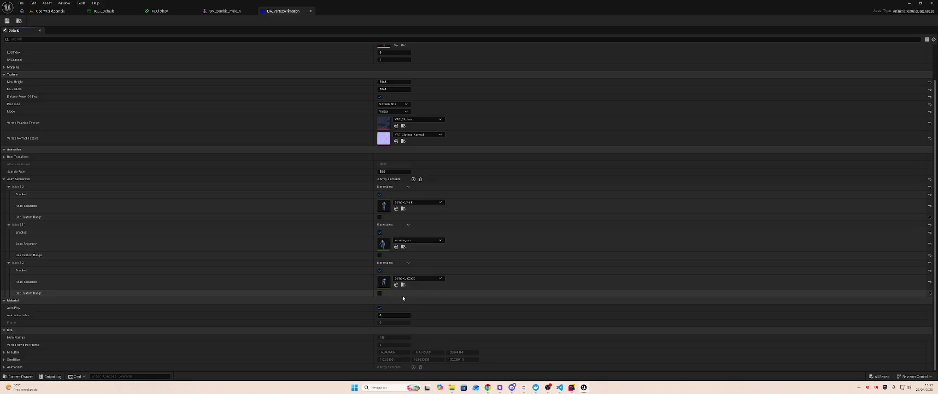
{"action": "left_click", "coordinate": [67, 12]}
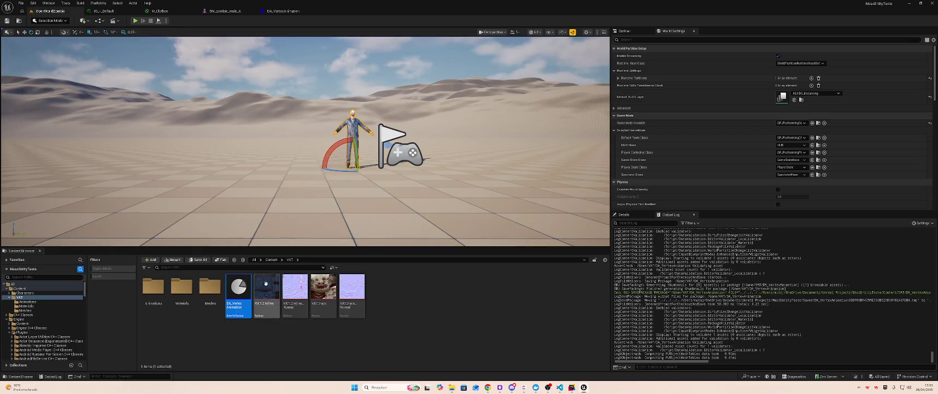
Step: Run Animation To Texture on DA_VertexAnimation and save all assets
{"action": "right_click", "coordinate": [239, 289]}
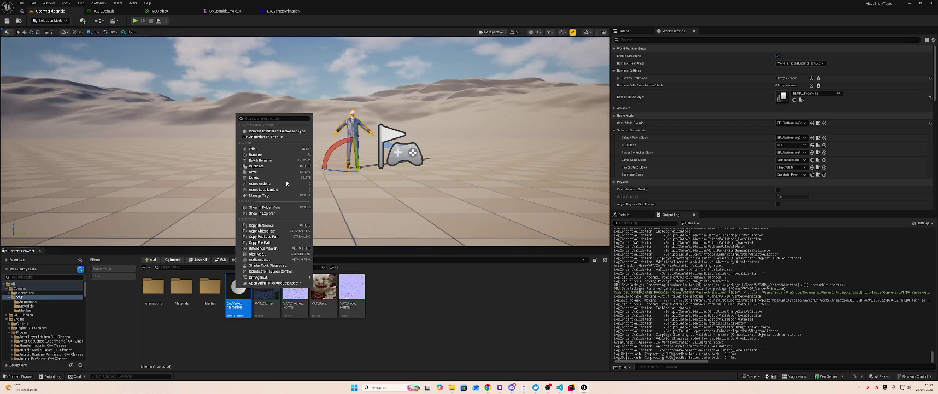
{"action": "left_click", "coordinate": [287, 138]}
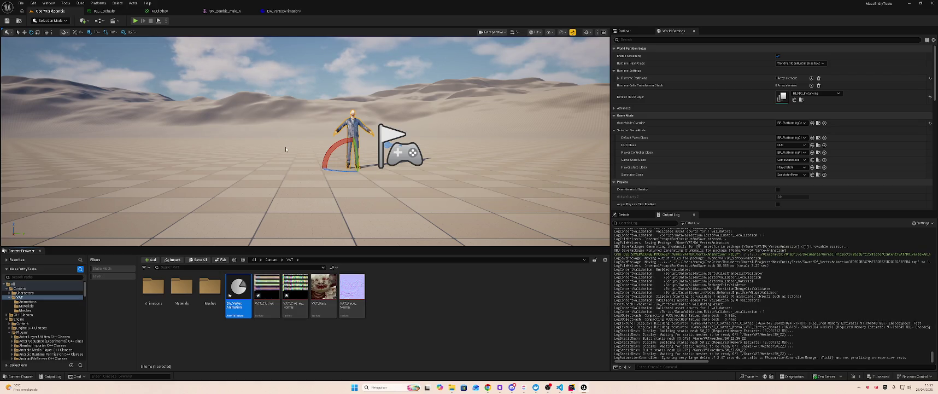
{"action": "key", "text": "ctrl+shift+s"}
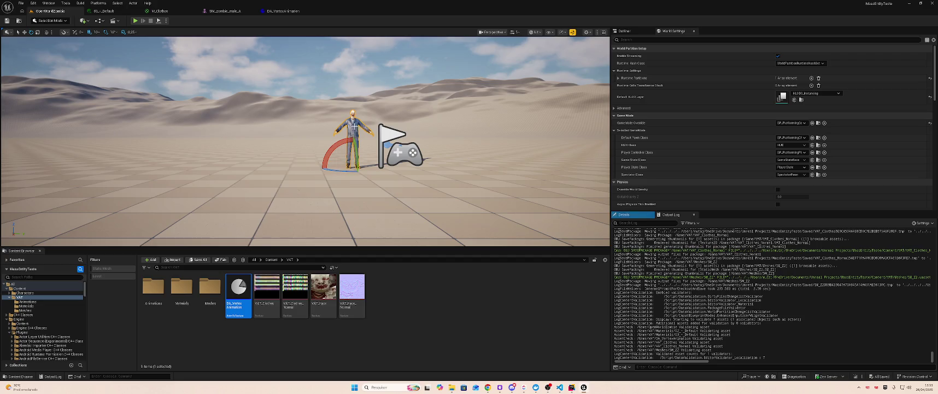
Step: Open the Meshes folder and open the zombie static mesh SM_Z2
{"action": "right_click", "coordinate": [354, 127]}
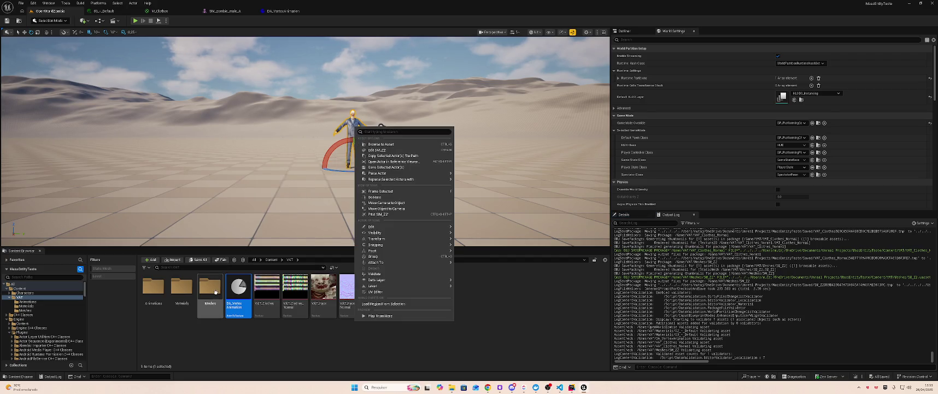
{"action": "left_click", "coordinate": [210, 287]}
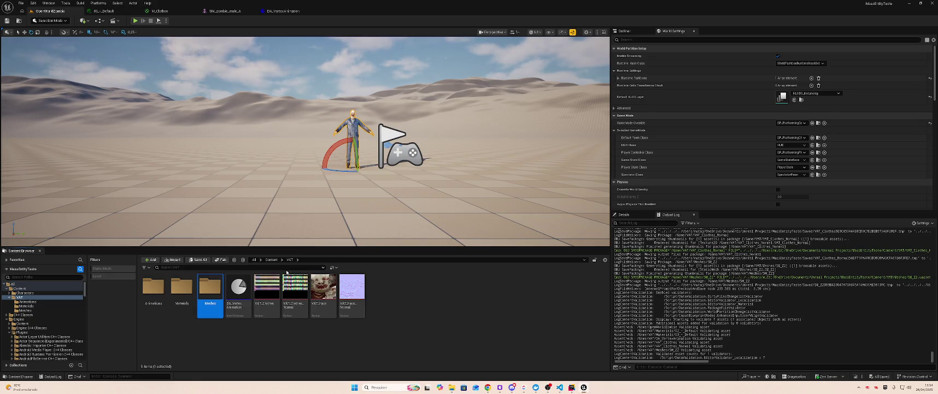
{"action": "left_click", "coordinate": [153, 287]}
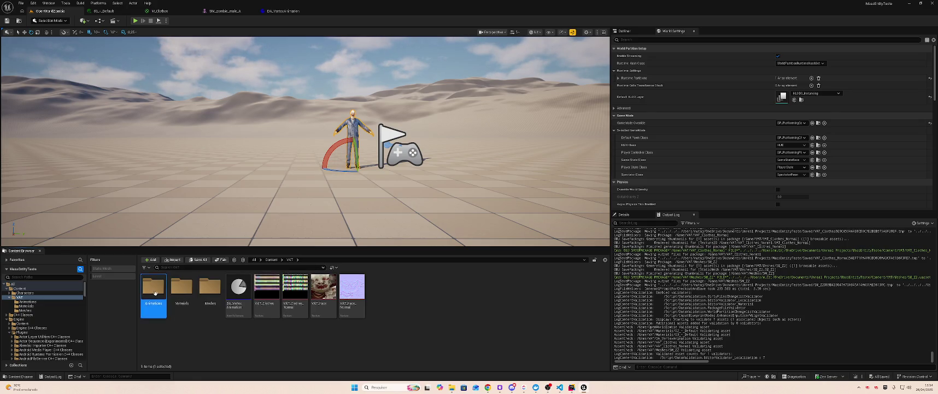
{"action": "left_click", "coordinate": [182, 288]}
{"action": "left_click", "coordinate": [210, 288]}
{"action": "left_click", "coordinate": [187, 290]}
{"action": "key", "text": "Left"}
{"action": "key", "text": "Right"}
{"action": "key", "text": "Right"}
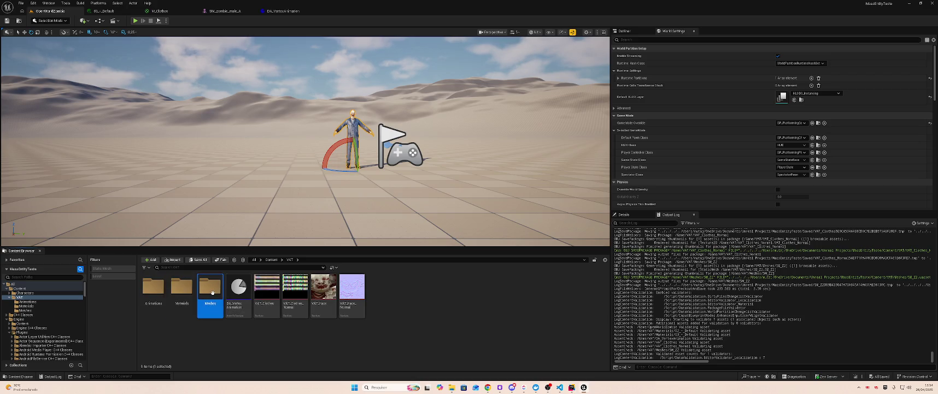
{"action": "key", "text": "Return"}
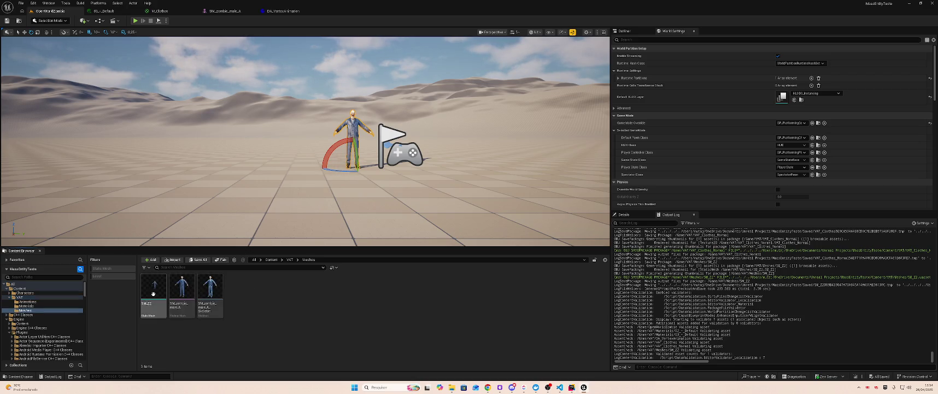
{"action": "double_click", "coordinate": [153, 293]}
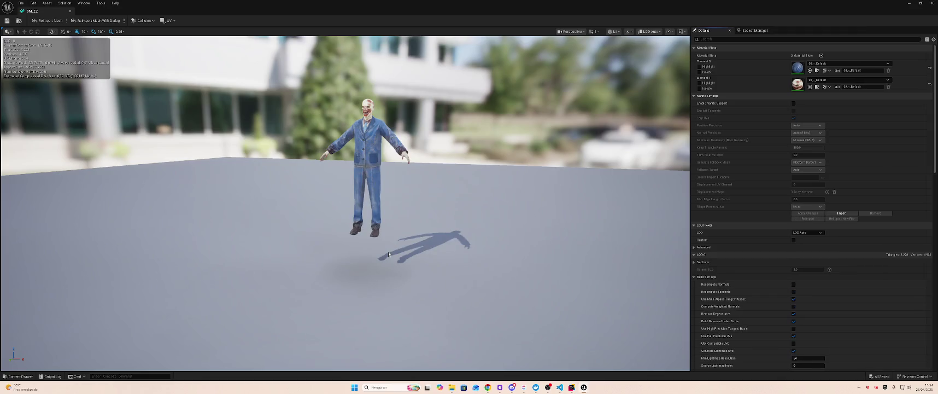
Step: In DA_VertexAnimation, use VAT_Face for vertex position and VAT_Face_Normal for vertex normal textures
{"action": "left_click", "coordinate": [70, 11]}
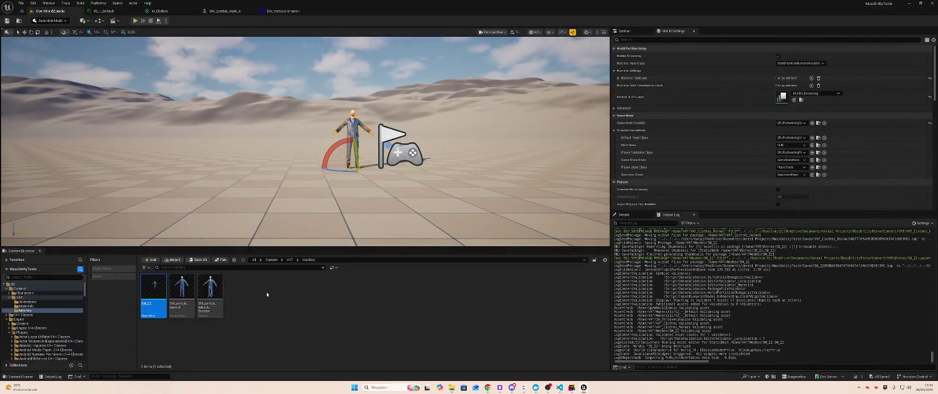
{"action": "left_click", "coordinate": [290, 260]}
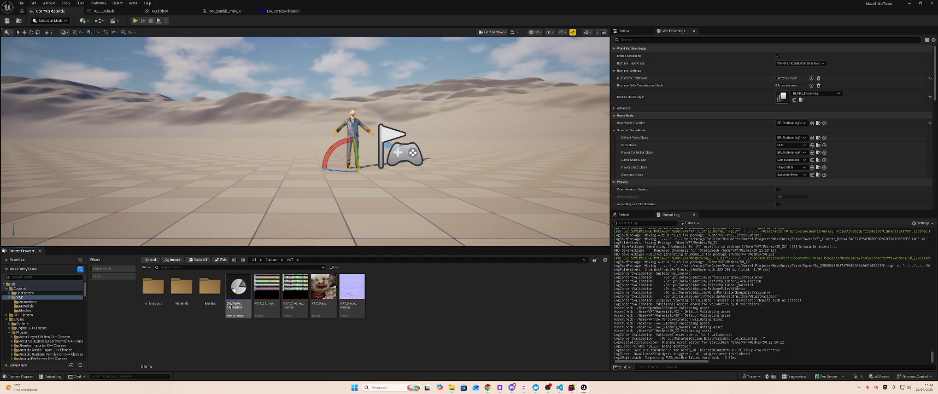
{"action": "double_click", "coordinate": [237, 287]}
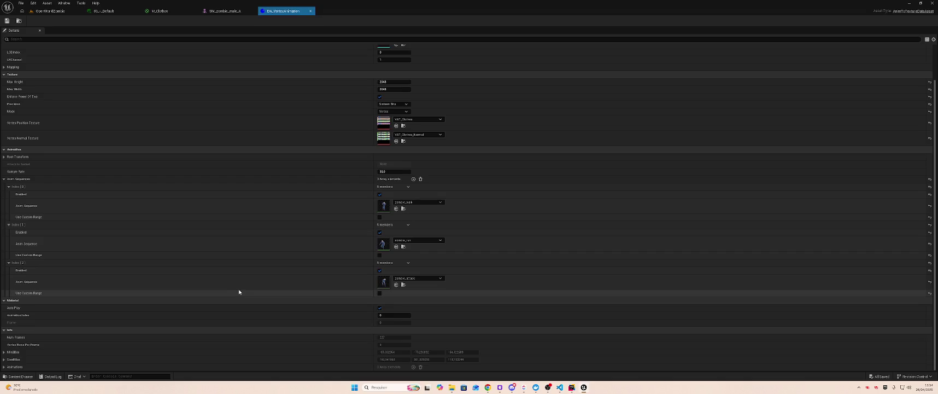
{"action": "left_click", "coordinate": [411, 120]}
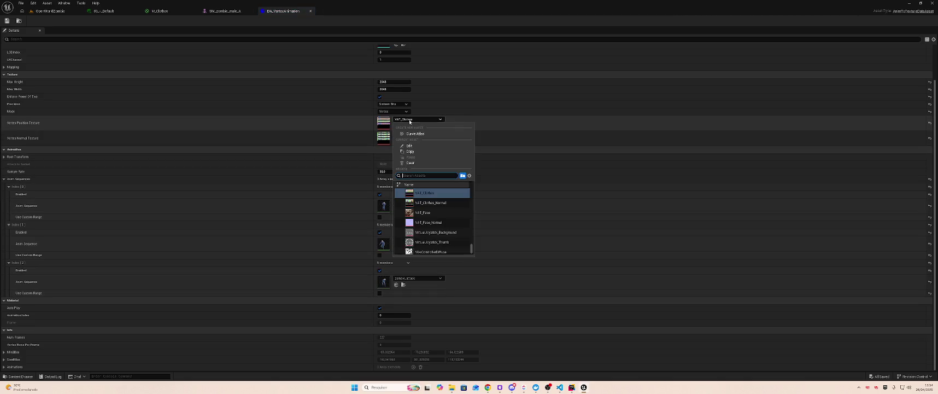
{"action": "type", "text": "VAT"}
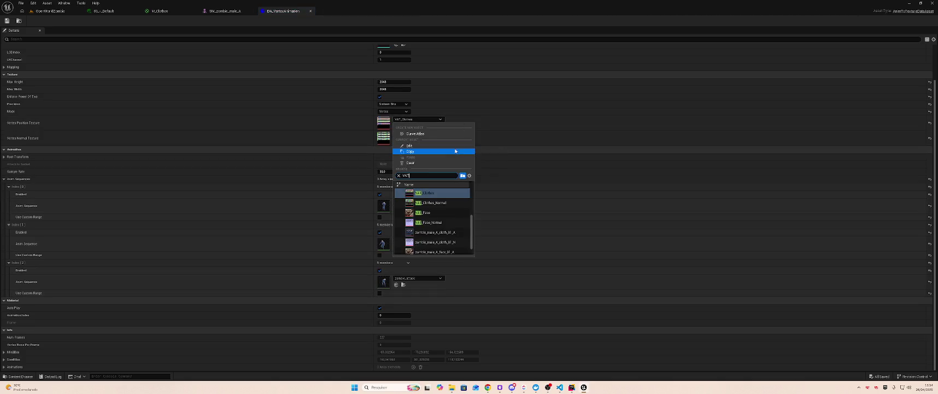
{"action": "left_click", "coordinate": [424, 212]}
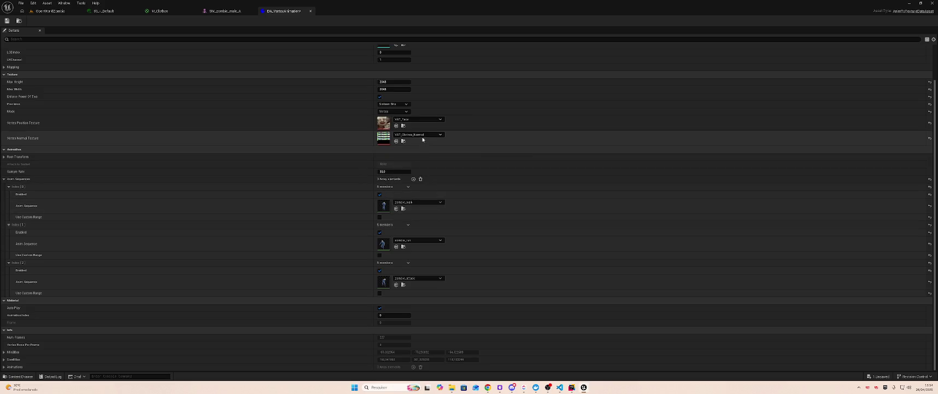
{"action": "left_click", "coordinate": [421, 134]}
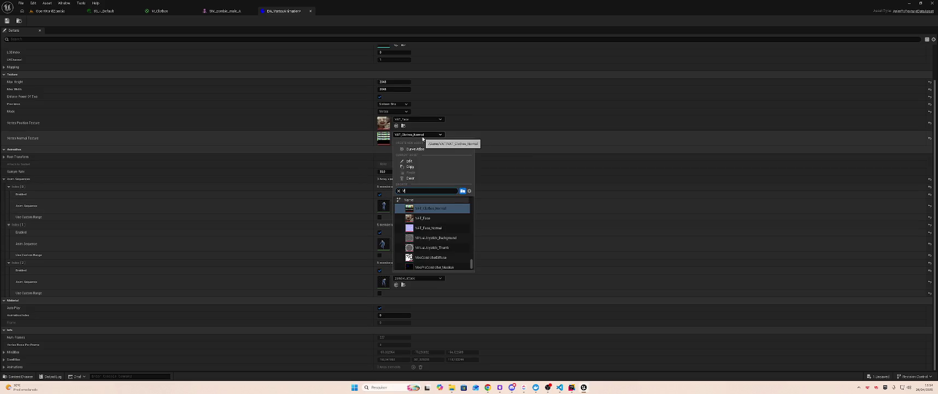
{"action": "left_click", "coordinate": [436, 228]}
{"action": "left_click", "coordinate": [49, 11]}
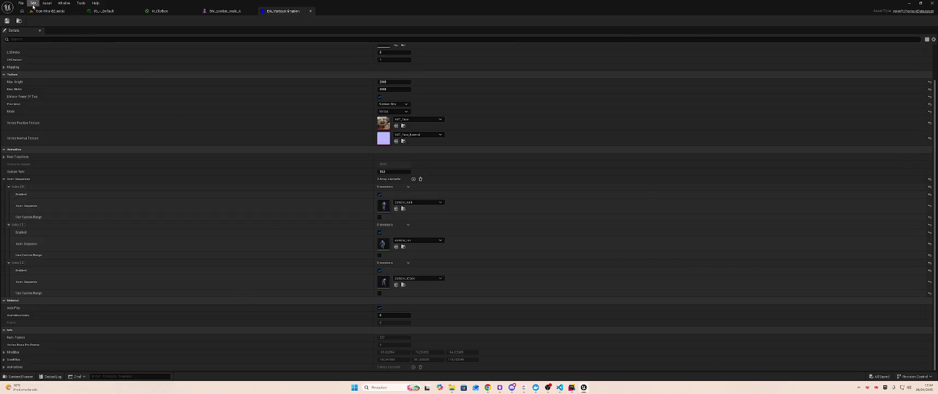
Step: Bake the face animations into vertex textures with Run Animation To Texture
{"action": "right_click", "coordinate": [241, 300]}
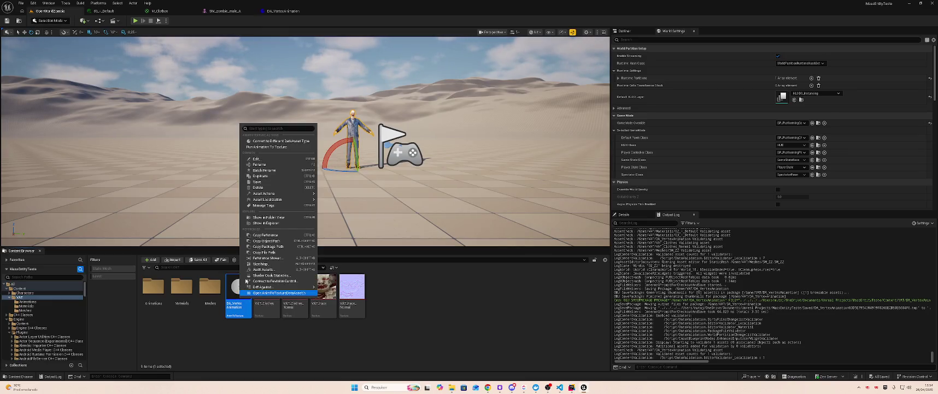
{"action": "left_click", "coordinate": [273, 147]}
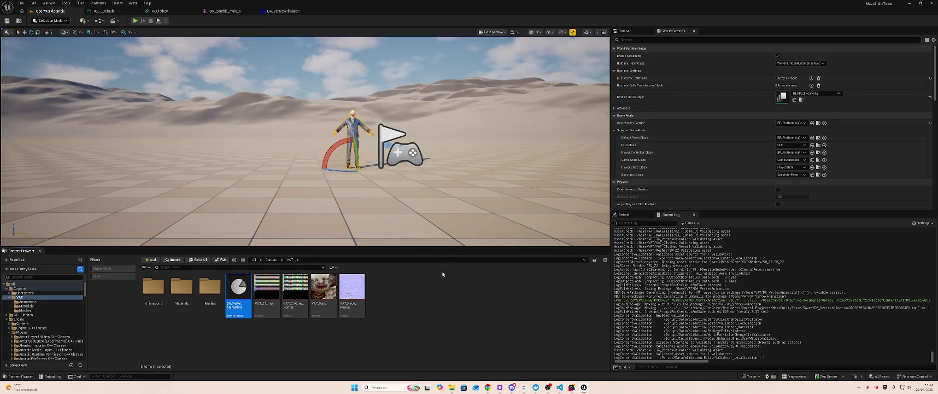
{"action": "left_click", "coordinate": [415, 302]}
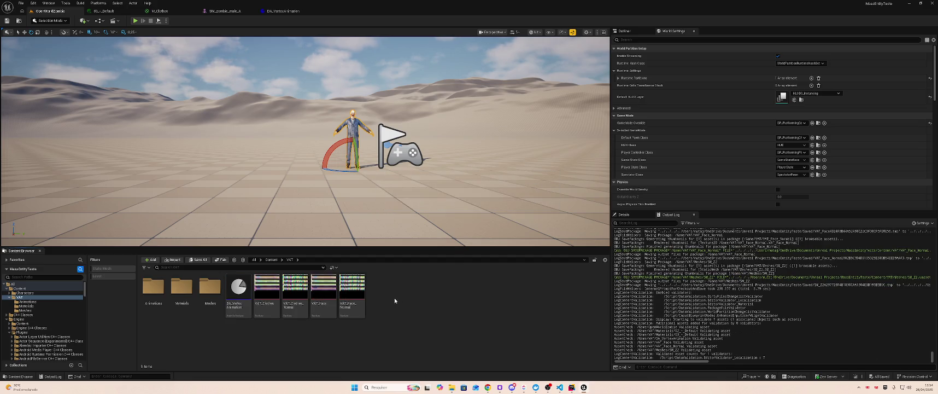
Step: Create two new materials named M_VAT_face and M_VAT_clothes in the VAT folder
{"action": "right_click", "coordinate": [394, 300]}
{"action": "left_click", "coordinate": [417, 155]}
{"action": "type", "text": "M_VAT_Base"}
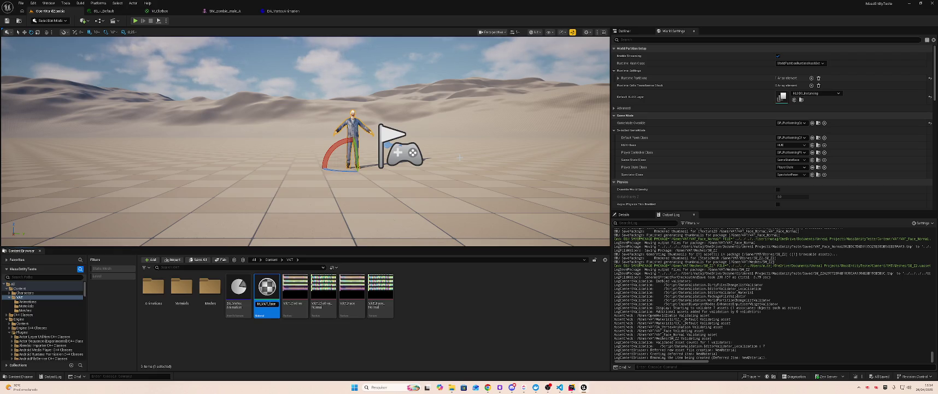
{"action": "key", "text": "Return"}
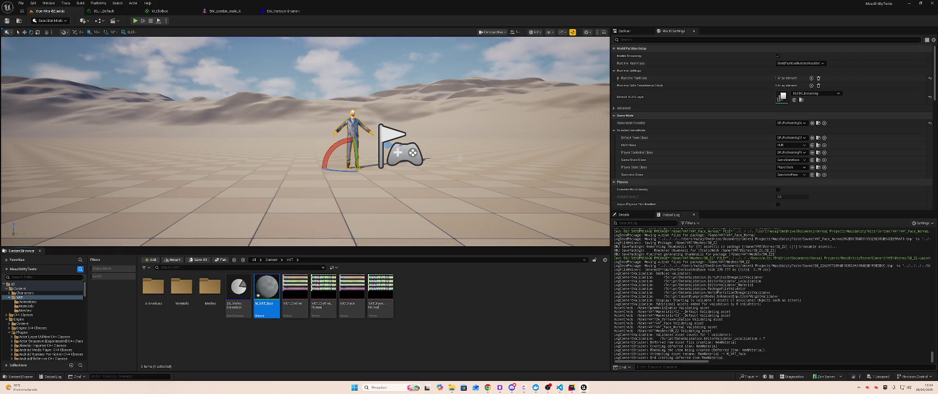
{"action": "right_click", "coordinate": [419, 293]}
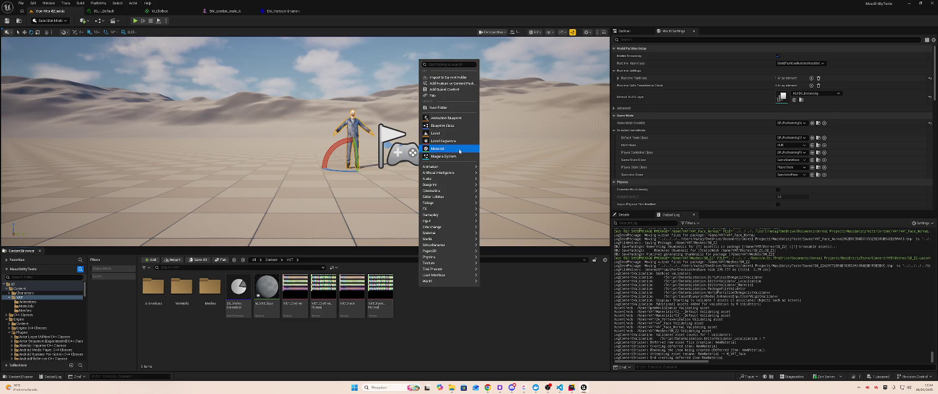
{"action": "left_click", "coordinate": [447, 146]}
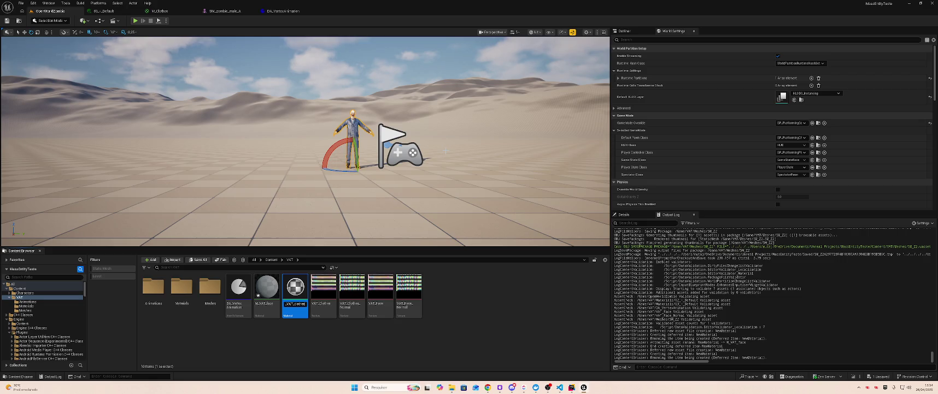
{"action": "key", "text": "Return"}
{"action": "double_click", "coordinate": [267, 290]}
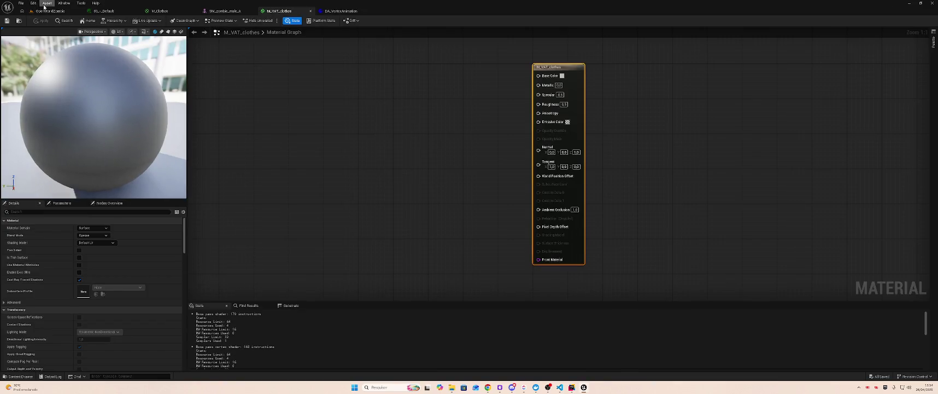
Step: Bring VAT_Clothes and VAT_Clothes_Normal into M_VAT_clothes and enable Use Material Attributes
{"action": "left_click", "coordinate": [49, 11]}
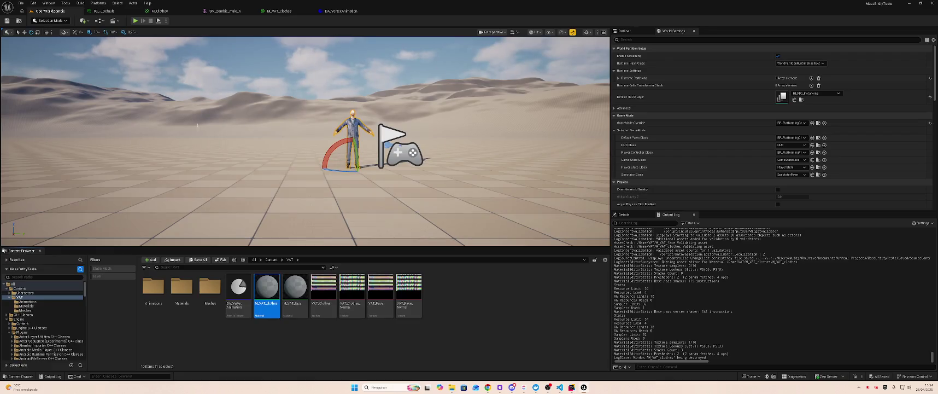
{"action": "left_click", "coordinate": [324, 288]}
{"action": "left_click", "coordinate": [351, 288], "text": "ctrl"}
{"action": "mouse_move", "coordinate": [352, 288]}
{"action": "left_mouse_down"}
{"action": "mouse_move", "coordinate": [307, 84]}
{"action": "mouse_move", "coordinate": [278, 11]}
{"action": "mouse_move", "coordinate": [355, 141]}
{"action": "left_mouse_up"}
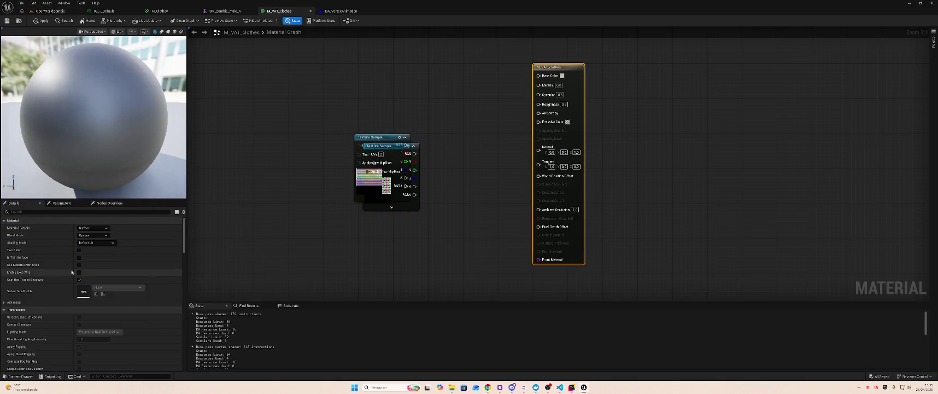
{"action": "left_click", "coordinate": [79, 266]}
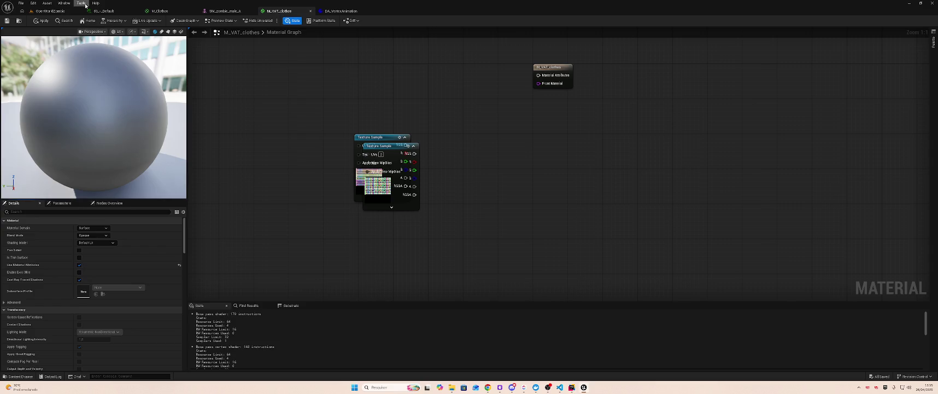
{"action": "left_click_drag", "start_coordinate": [368, 144], "coordinate": [381, 65]}
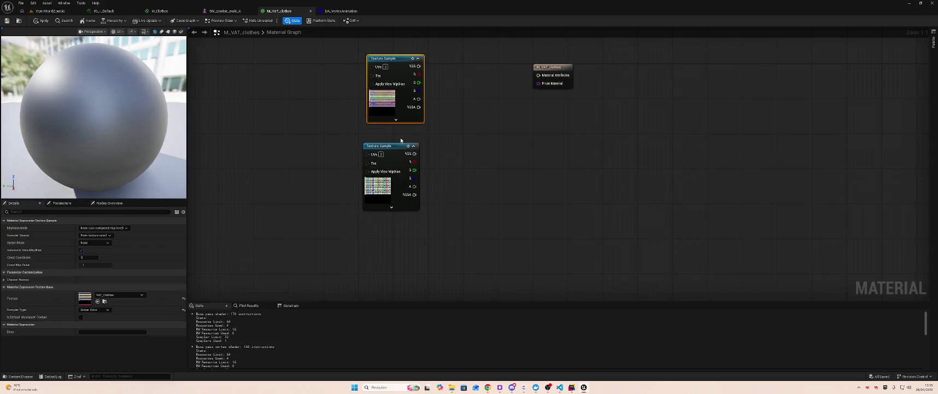
Step: Add MakeMaterialAttributes, feeding VAT_Clothes into BaseColor and EmissiveColor and VAT_Clothes_Normal into Normal
{"action": "left_click_drag", "start_coordinate": [535, 77], "coordinate": [507, 87]}
{"action": "type", "text": "makematerialattributes"}
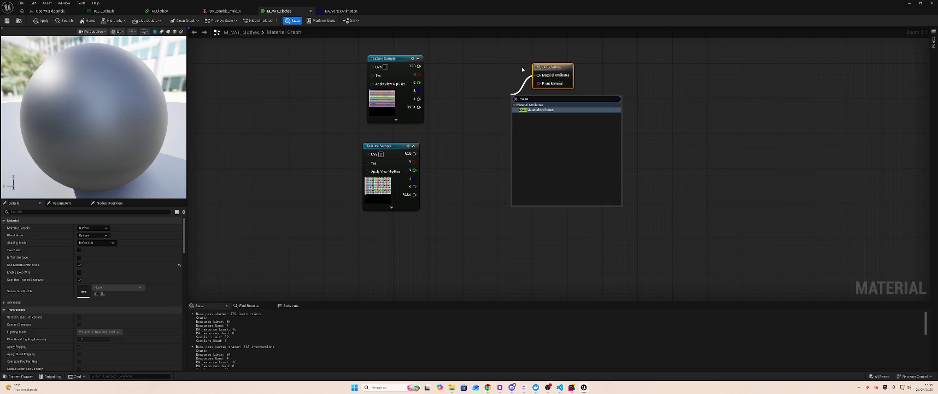
{"action": "key", "text": "Return"}
{"action": "mouse_move", "coordinate": [422, 66]}
{"action": "left_mouse_down"}
{"action": "mouse_move", "coordinate": [512, 105]}
{"action": "mouse_move", "coordinate": [492, 62]}
{"action": "mouse_move", "coordinate": [462, 82]}
{"action": "mouse_move", "coordinate": [461, 121]}
{"action": "mouse_move", "coordinate": [467, 111]}
{"action": "left_mouse_up"}
{"action": "left_click_drag", "start_coordinate": [415, 153], "coordinate": [467, 135]}
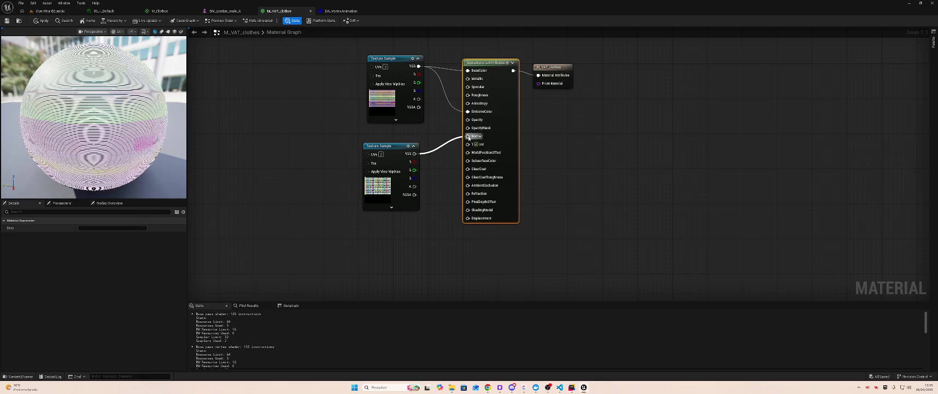
{"action": "left_click_drag", "start_coordinate": [561, 68], "coordinate": [628, 66]}
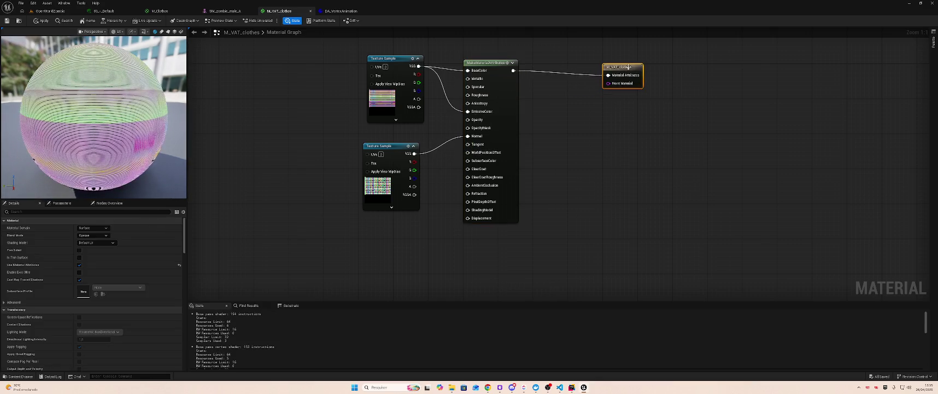
{"action": "left_click_drag", "start_coordinate": [508, 65], "coordinate": [516, 70]}
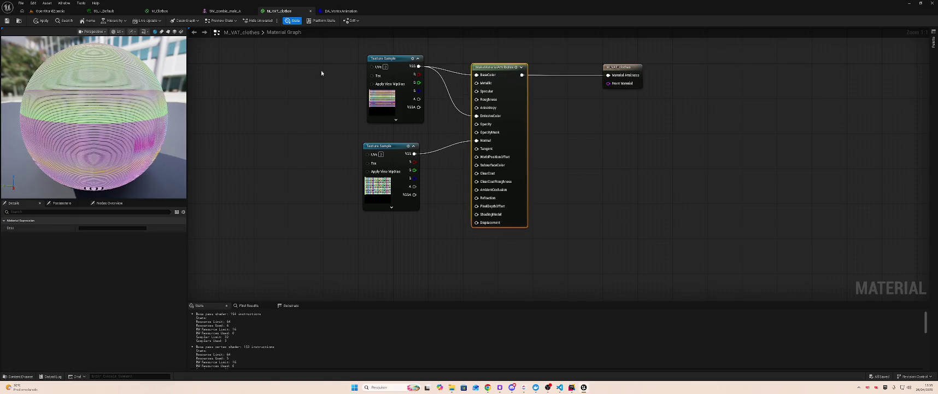
{"action": "left_click", "coordinate": [50, 11]}
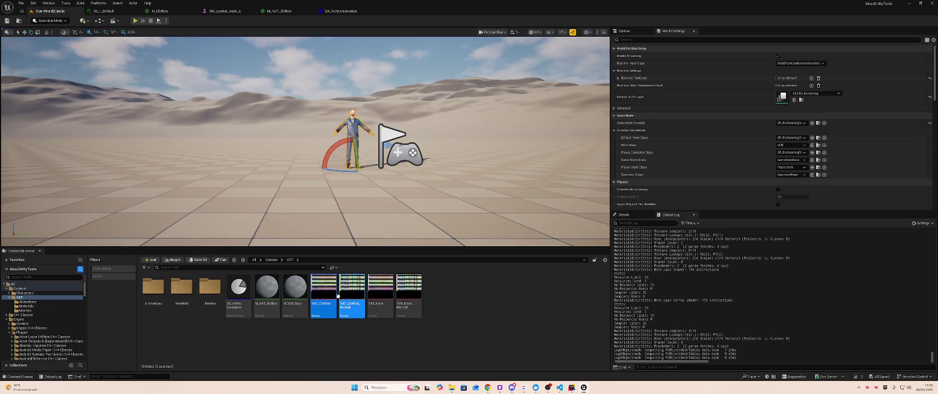
{"action": "left_click", "coordinate": [300, 291]}
Step: Bring VAT_Face and VAT_Face_Normal into M_VAT_face and enable Use Material Attributes
{"action": "double_click", "coordinate": [301, 292]}
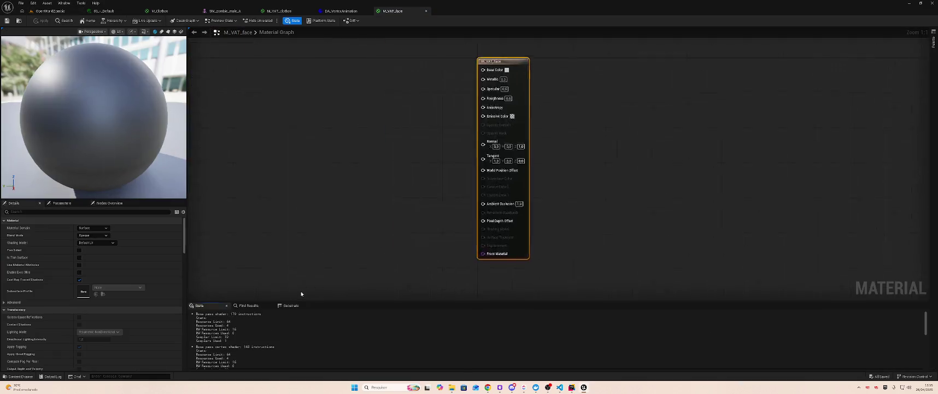
{"action": "left_click", "coordinate": [50, 11]}
{"action": "left_click", "coordinate": [381, 291]}
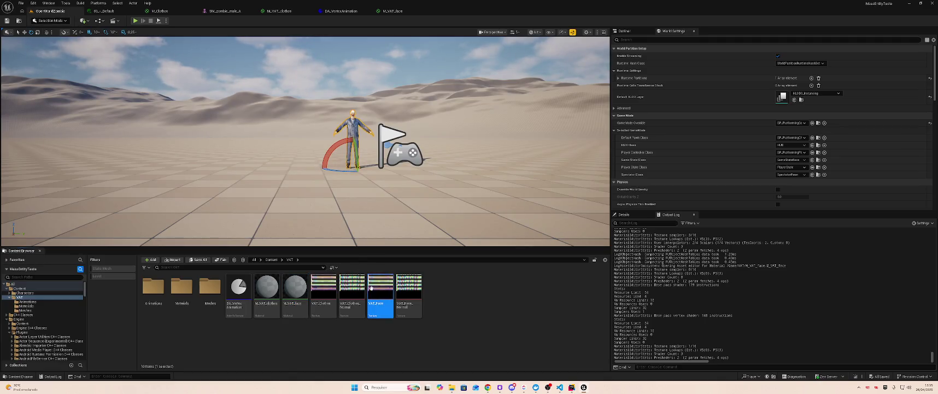
{"action": "left_click", "coordinate": [409, 291], "text": "ctrl"}
{"action": "mouse_move", "coordinate": [409, 292]}
{"action": "left_mouse_down"}
{"action": "mouse_move", "coordinate": [391, 8]}
{"action": "mouse_move", "coordinate": [349, 98]}
{"action": "left_mouse_up"}
{"action": "left_click", "coordinate": [568, 67]}
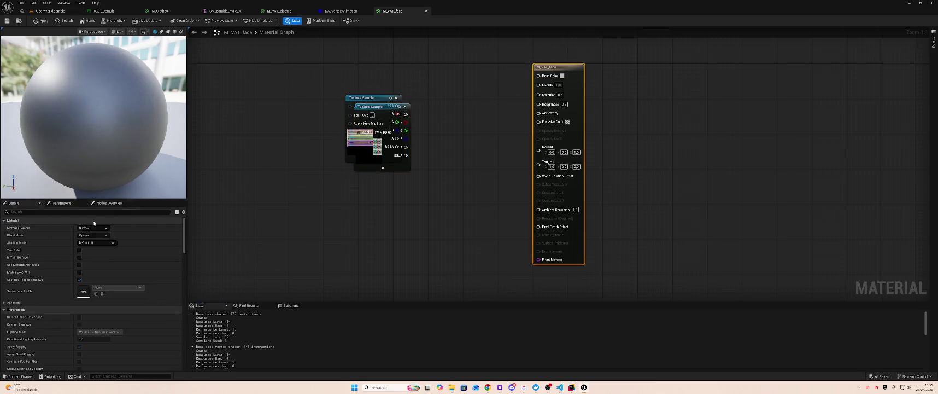
{"action": "left_click", "coordinate": [80, 265]}
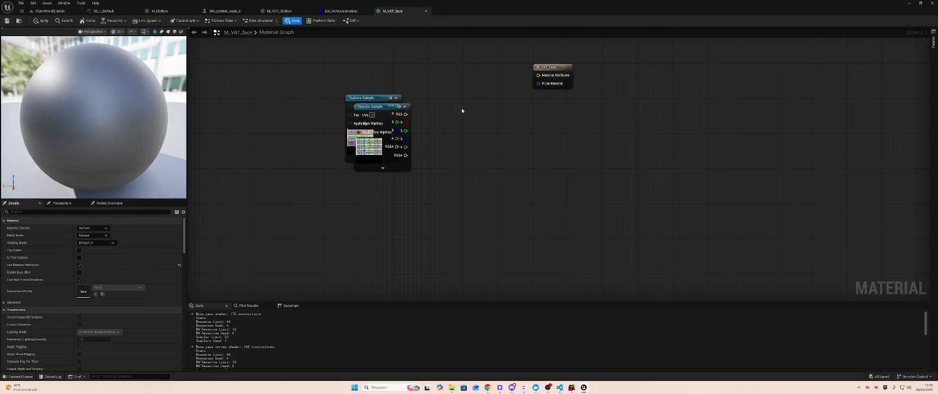
Step: Add a MakeMaterialAttributes node and feed the VAT_Face colour into BaseColor
{"action": "left_click_drag", "start_coordinate": [381, 99], "coordinate": [376, 56]}
{"action": "mouse_move", "coordinate": [550, 66]}
{"action": "left_mouse_down"}
{"action": "mouse_move", "coordinate": [601, 67]}
{"action": "mouse_move", "coordinate": [552, 94]}
{"action": "left_mouse_up"}
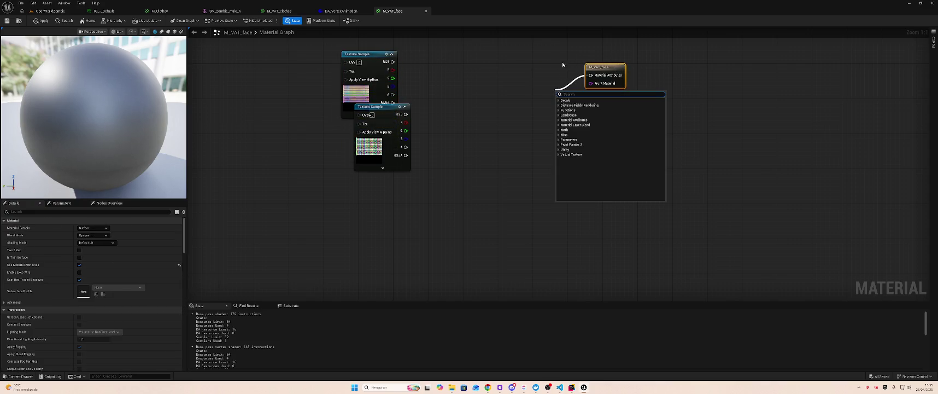
{"action": "type", "text": "make"}
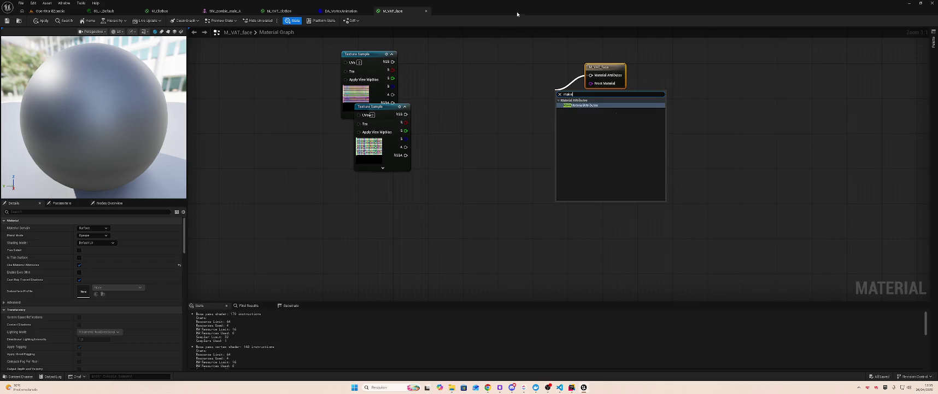
{"action": "key", "text": "Return"}
{"action": "mouse_move", "coordinate": [454, 79]}
{"action": "left_mouse_down"}
{"action": "mouse_move", "coordinate": [559, 96]}
{"action": "mouse_move", "coordinate": [507, 62]}
{"action": "left_mouse_up"}
Step: Tidy the nodes, feed VAT_Face into EmissiveColor and VAT_Face_Normal into Normal, and apply
{"action": "left_click_drag", "start_coordinate": [381, 109], "coordinate": [350, 166]}
{"action": "left_click_drag", "start_coordinate": [369, 63], "coordinate": [376, 74]}
{"action": "left_click_drag", "start_coordinate": [515, 62], "coordinate": [510, 70]}
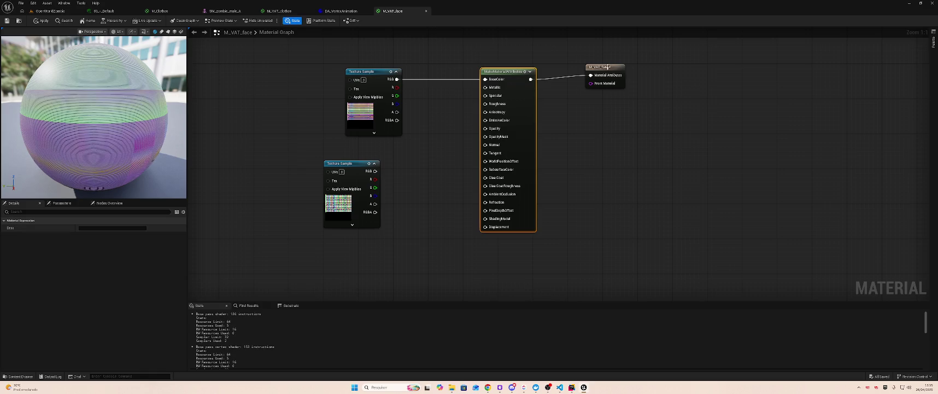
{"action": "left_click_drag", "start_coordinate": [608, 67], "coordinate": [610, 72]}
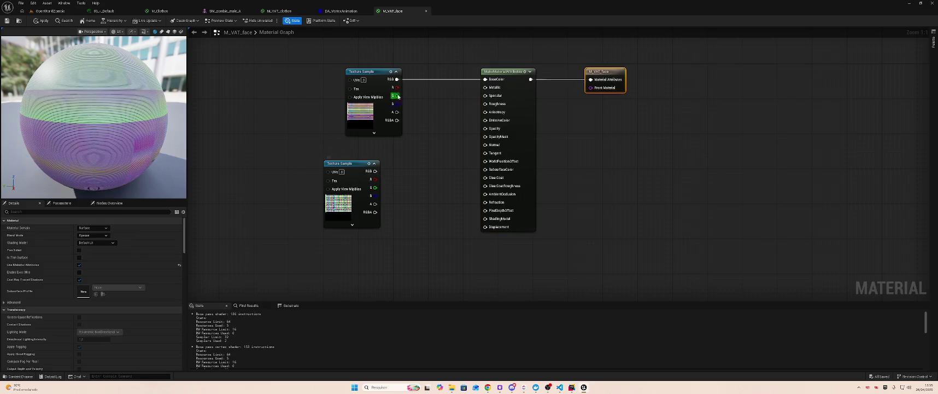
{"action": "left_click_drag", "start_coordinate": [417, 90], "coordinate": [485, 120]}
{"action": "mouse_move", "coordinate": [376, 171]}
{"action": "left_mouse_down"}
{"action": "mouse_move", "coordinate": [404, 172]}
{"action": "mouse_move", "coordinate": [485, 145]}
{"action": "left_mouse_up"}
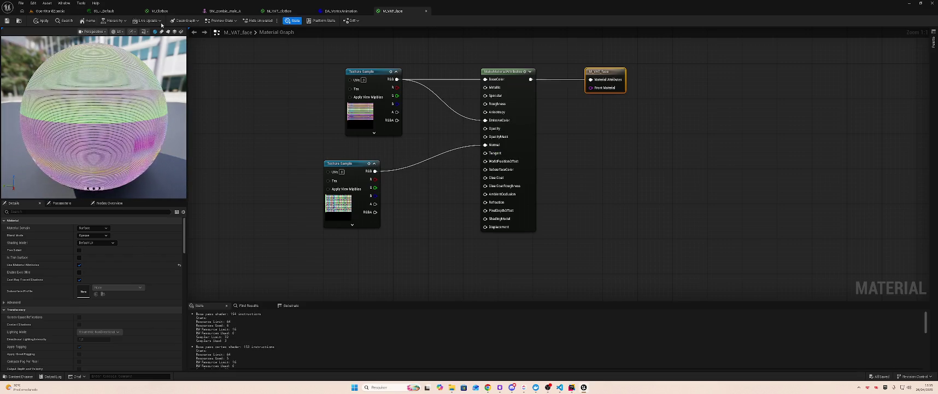
{"action": "key", "text": "ctrl+Tab"}
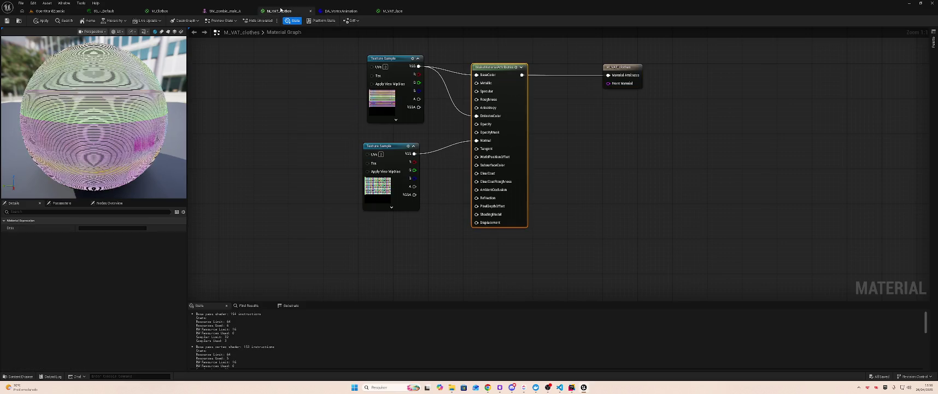
{"action": "left_click", "coordinate": [42, 20]}
Step: Open the zombie static mesh from the Meshes folder, then go back to the VAT folder
{"action": "left_click", "coordinate": [49, 11]}
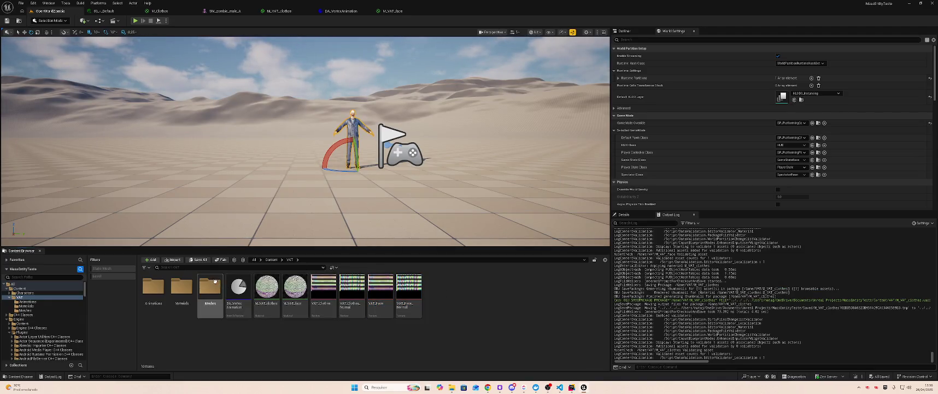
{"action": "double_click", "coordinate": [210, 286]}
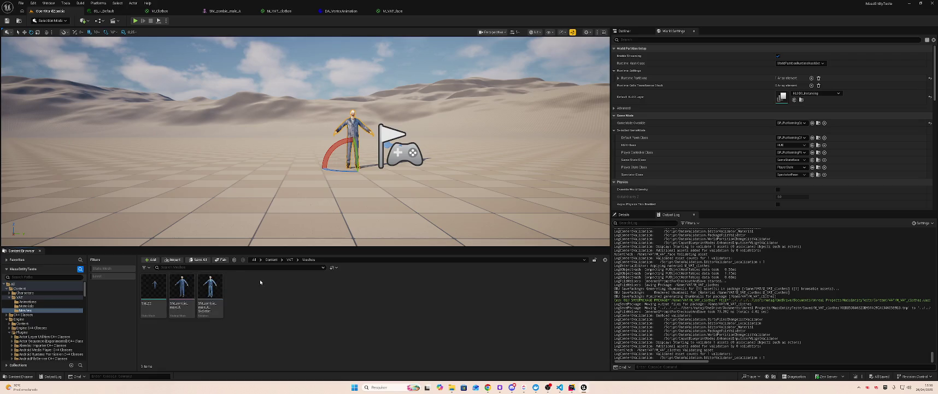
{"action": "double_click", "coordinate": [154, 285]}
{"action": "key", "text": "alt+Left"}
Step: Create material instance MI_VAT_clothes from M_VAT_clothes and save it
{"action": "left_click", "coordinate": [274, 293]}
{"action": "right_click", "coordinate": [273, 292]}
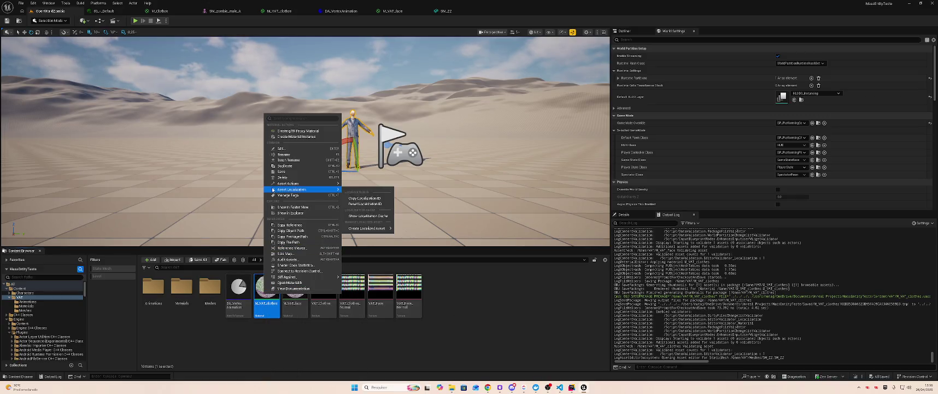
{"action": "left_click", "coordinate": [312, 137]}
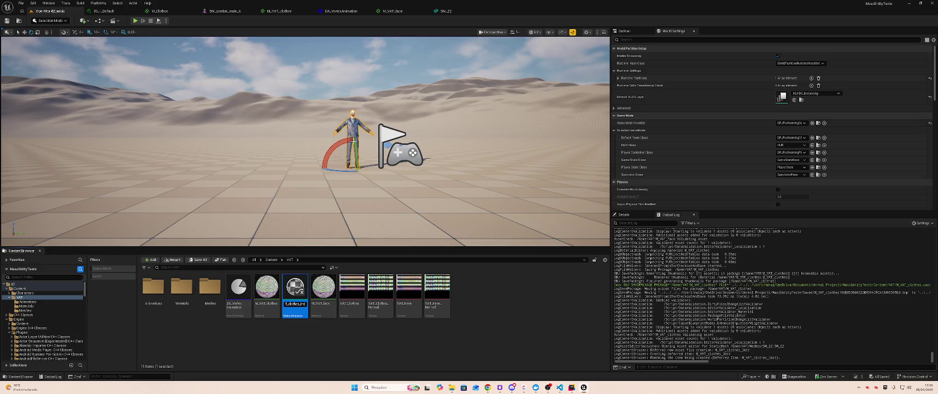
{"action": "key", "text": "Return"}
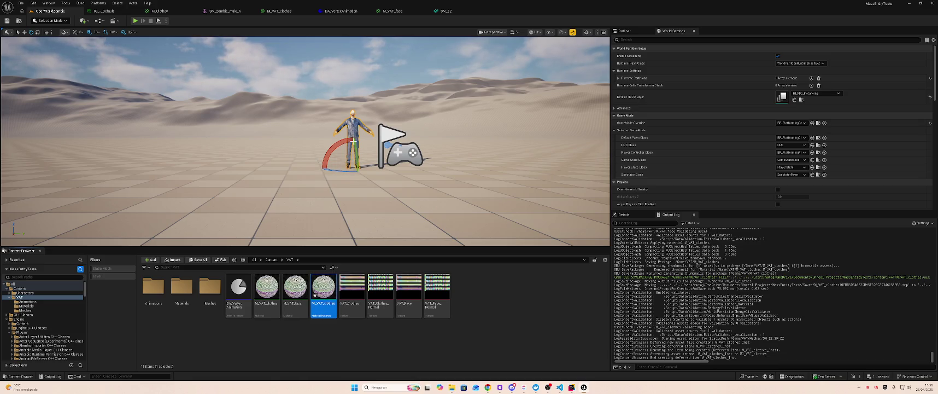
{"action": "key", "text": "ctrl+s"}
Step: Create material instance MI_VAT_face from M_VAT_face
{"action": "right_click", "coordinate": [290, 273]}
{"action": "left_click", "coordinate": [295, 287]}
{"action": "right_click", "coordinate": [295, 287]}
{"action": "left_click", "coordinate": [311, 144]}
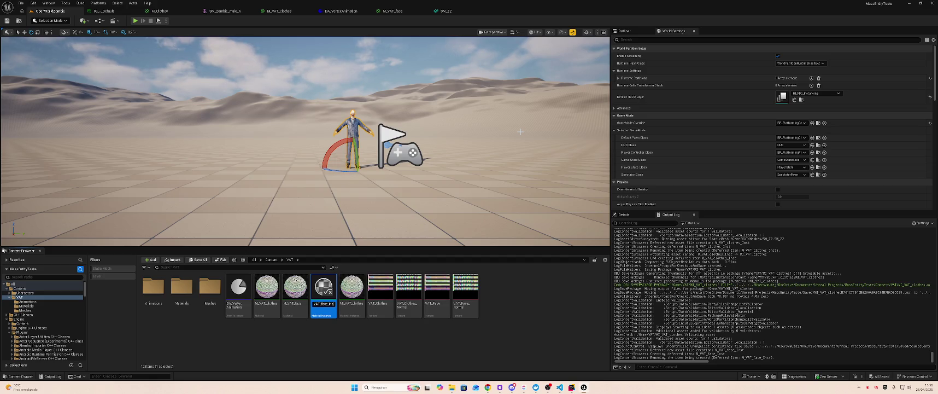
{"action": "key", "text": "BackSpace"}
{"action": "type", "text": "I_"}
{"action": "key", "text": "Return"}
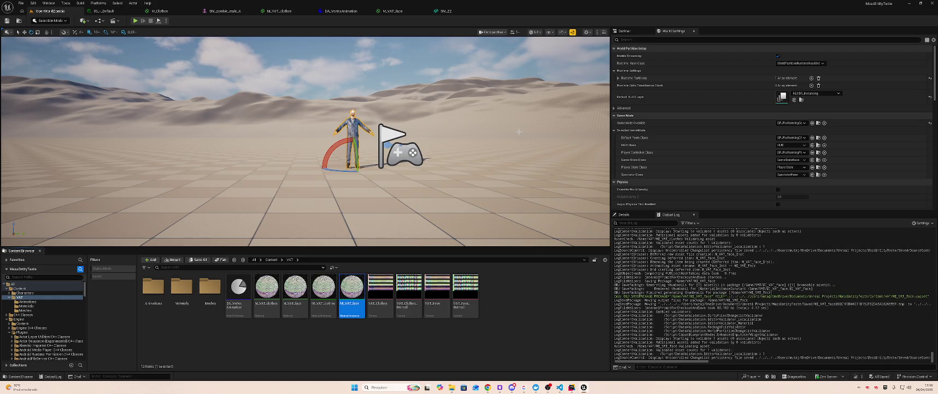
{"action": "left_click", "coordinate": [442, 7]}
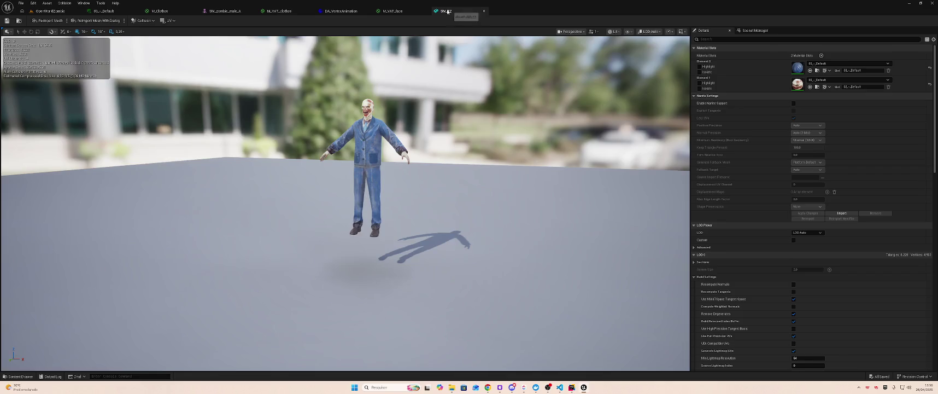
Step: Assign MI_VAT_clothes to Element 0 and MI_VAT_face to Element 1 of SM_Z2, then save it
{"action": "left_click", "coordinate": [845, 64]}
{"action": "type", "text": "<"}
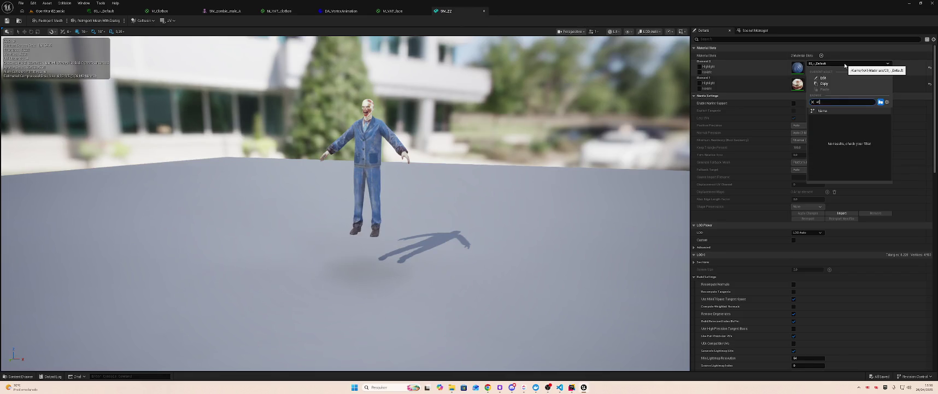
{"action": "type", "text": "MI_VA"}
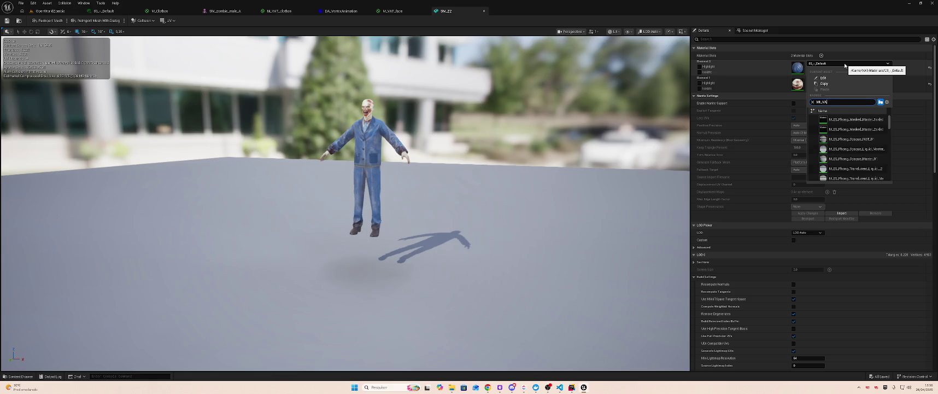
{"action": "type", "text": "T"}
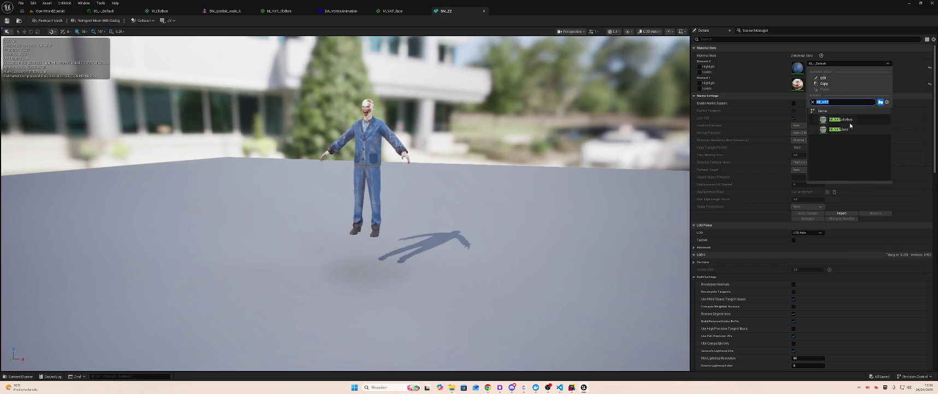
{"action": "left_click", "coordinate": [854, 121]}
{"action": "left_click", "coordinate": [837, 80]}
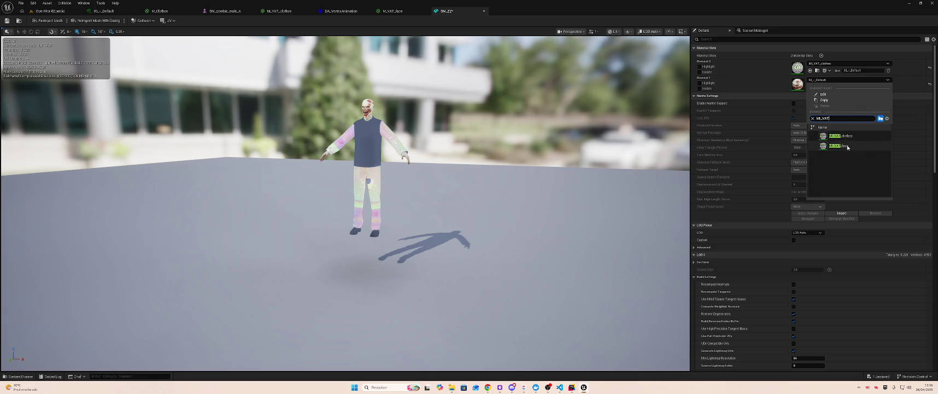
{"action": "left_click", "coordinate": [842, 146]}
{"action": "left_click", "coordinate": [50, 11]}
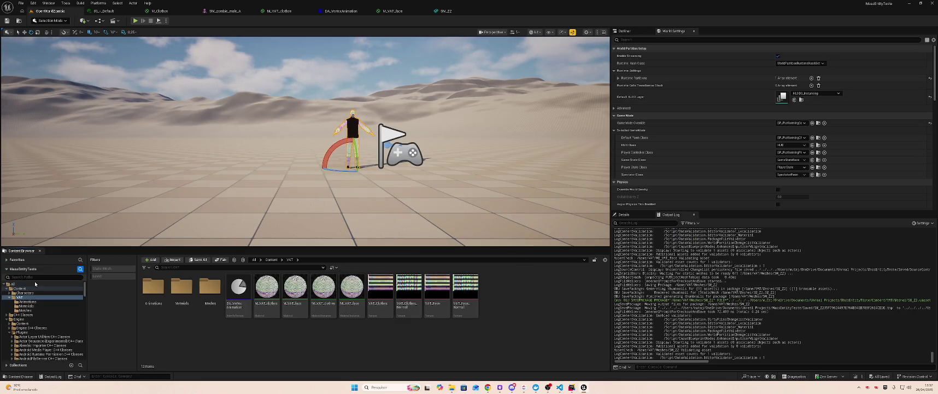
Step: Browse the Mannequin folders and open the M_Body material
{"action": "scroll", "coordinate": [43, 332], "scroll_direction": "down", "scroll_amount": 5}
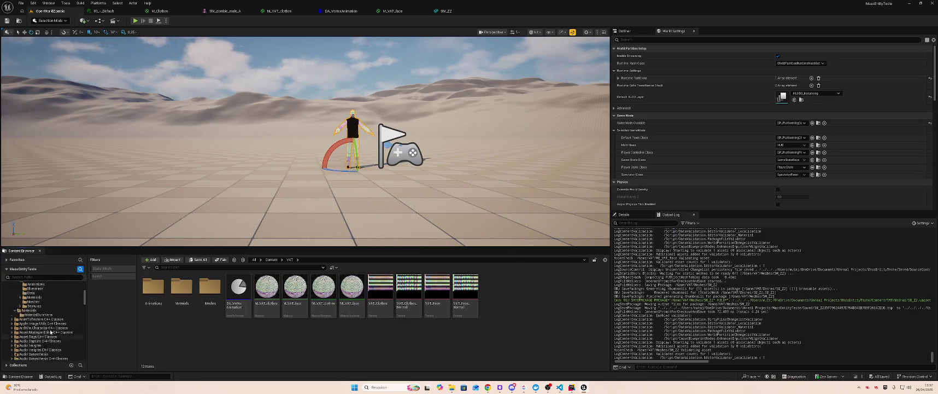
{"action": "left_click", "coordinate": [43, 332]}
{"action": "left_click", "coordinate": [42, 335]}
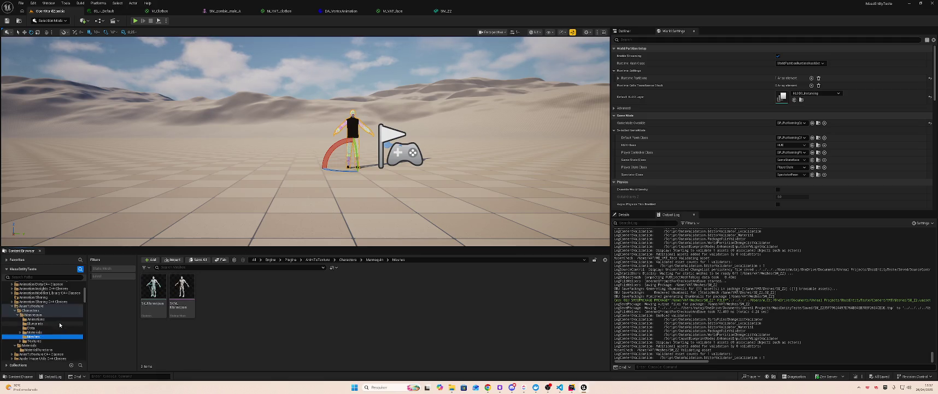
{"action": "left_click", "coordinate": [44, 331]}
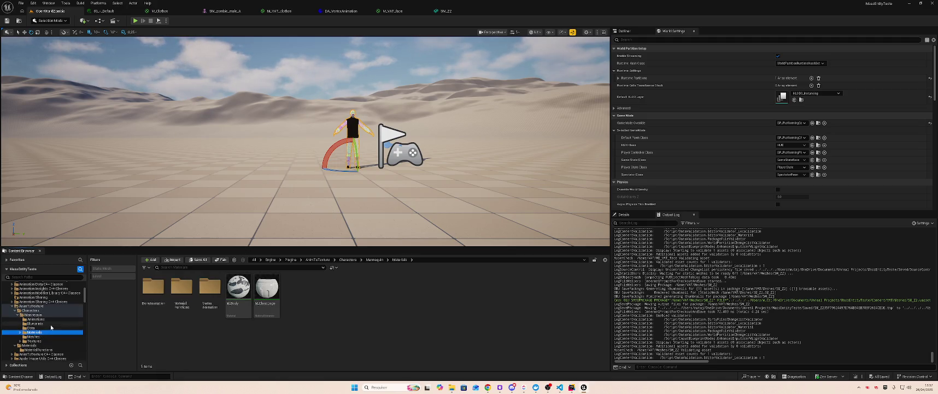
{"action": "left_click", "coordinate": [244, 285]}
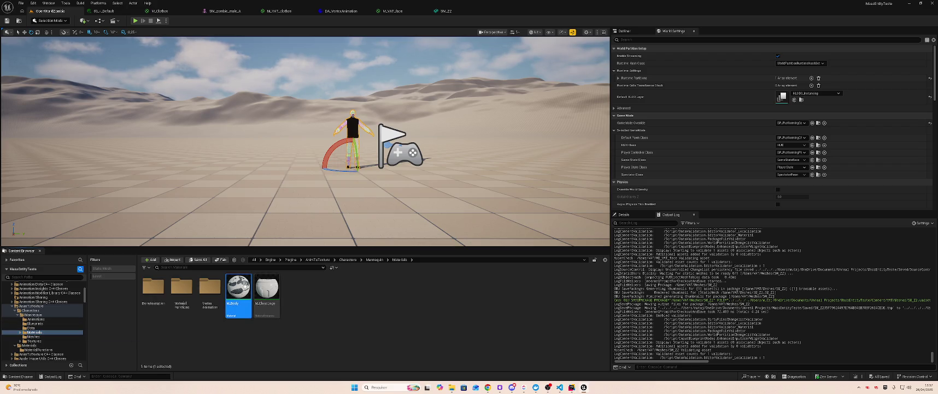
{"action": "double_click", "coordinate": [239, 289]}
Step: Navigate to the VertexAnimation materials folder and open M_Body_VertexAnimation
{"action": "scroll", "coordinate": [411, 232], "scroll_direction": "up", "scroll_amount": 3}
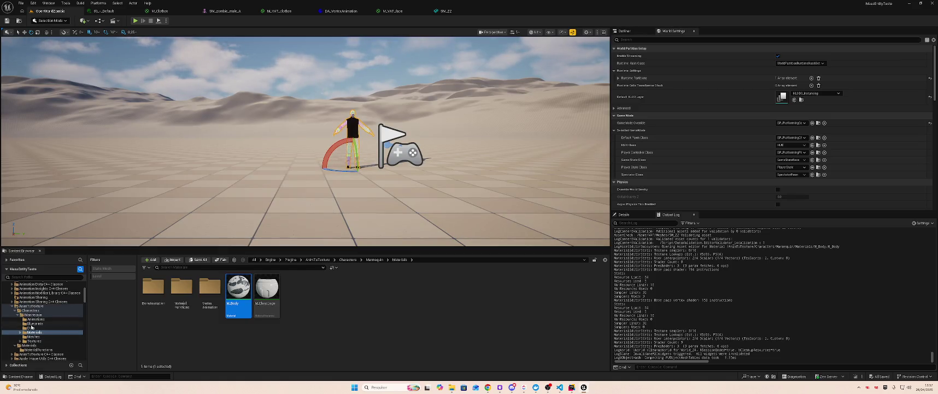
{"action": "left_click", "coordinate": [31, 327]}
{"action": "left_click", "coordinate": [39, 332]}
{"action": "left_click", "coordinate": [52, 323]}
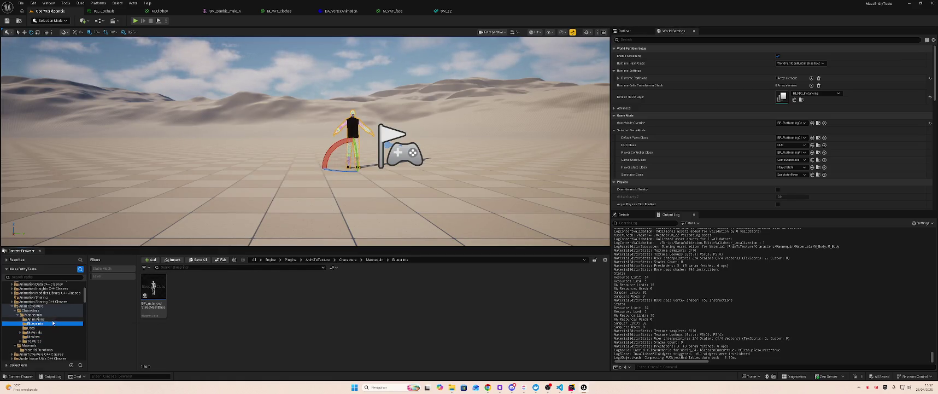
{"action": "left_click", "coordinate": [33, 336]}
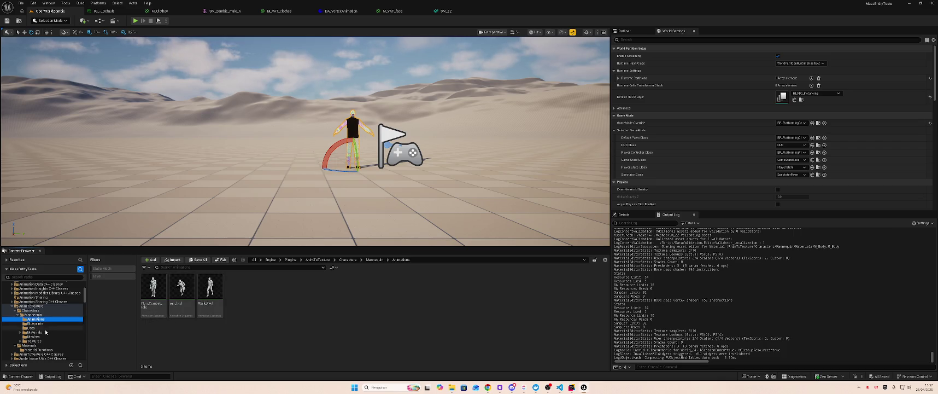
{"action": "left_click", "coordinate": [34, 328]}
{"action": "left_click", "coordinate": [36, 332]}
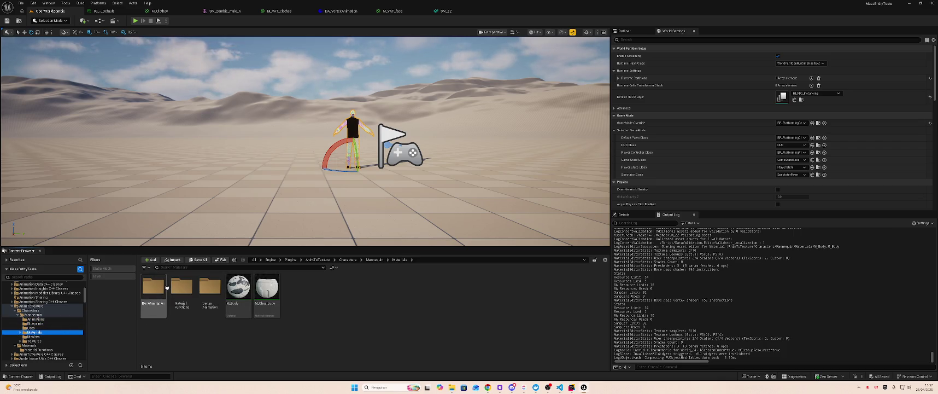
{"action": "double_click", "coordinate": [182, 285]}
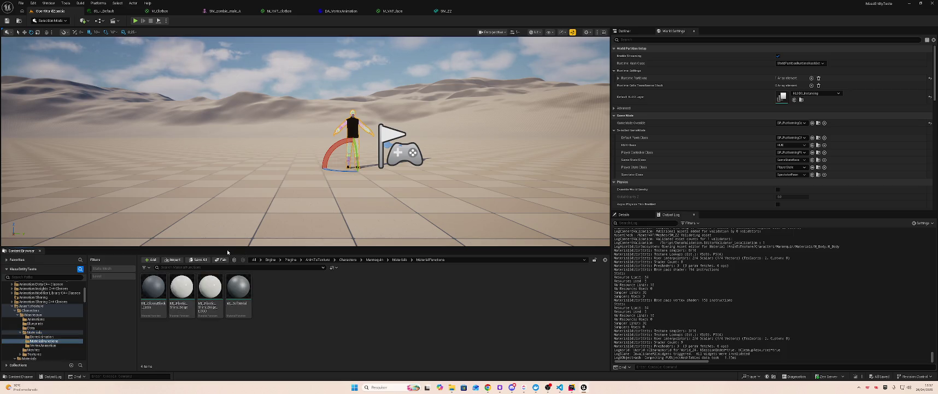
{"action": "left_click", "coordinate": [44, 345]}
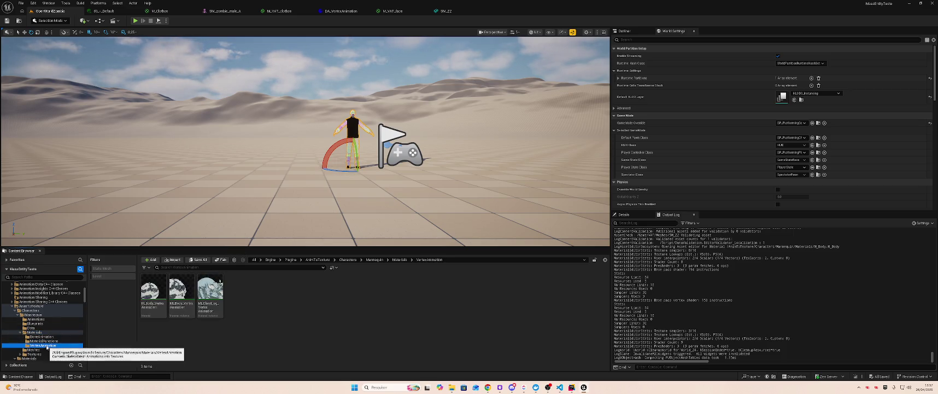
{"action": "left_click", "coordinate": [153, 285]}
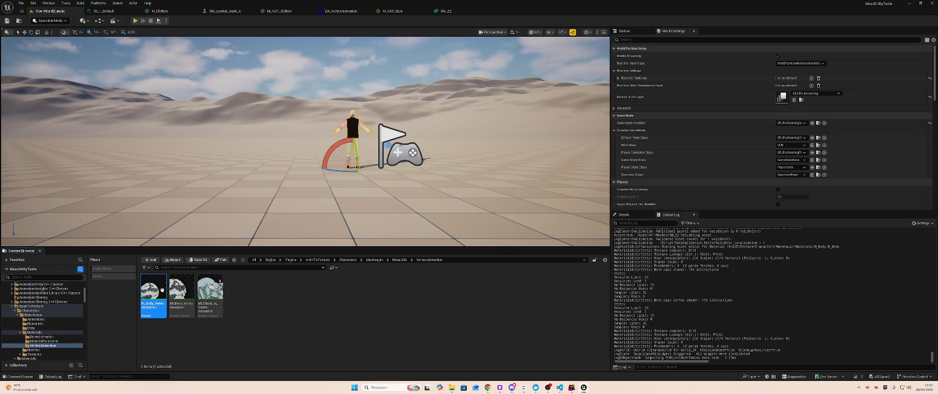
{"action": "double_click", "coordinate": [163, 292]}
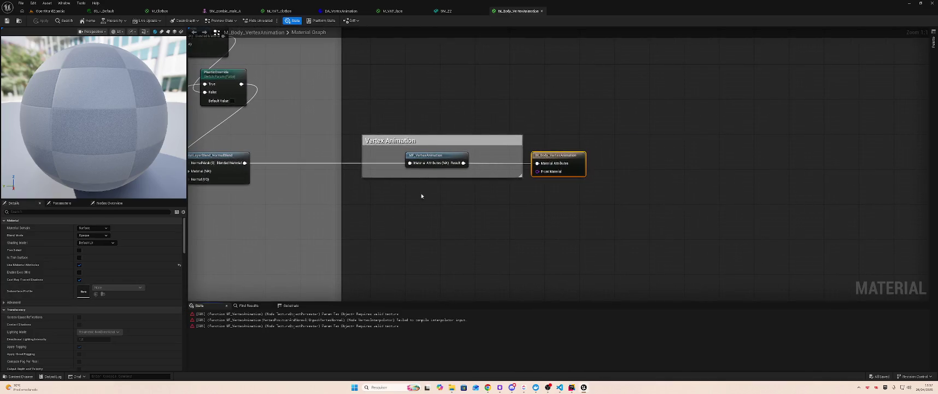
Step: Paste MF_VertexAnimation into M_VAT_face, route its attributes through it, and apply
{"action": "left_click", "coordinate": [432, 155]}
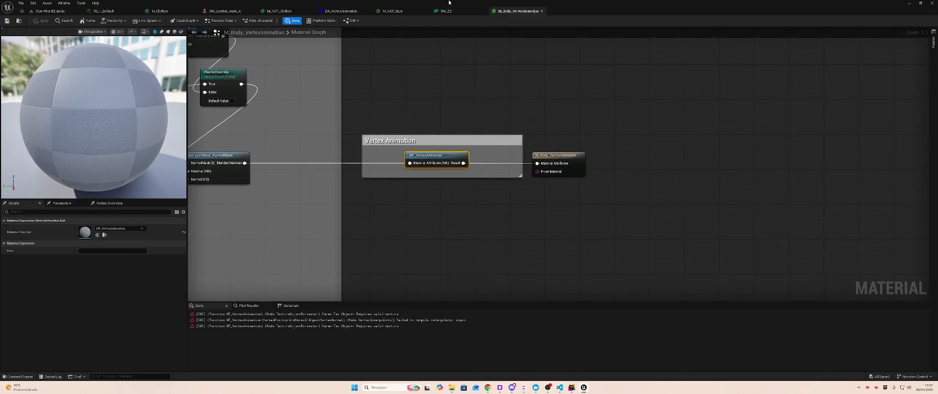
{"action": "left_click", "coordinate": [391, 11]}
{"action": "left_click_drag", "start_coordinate": [604, 71], "coordinate": [723, 76]}
{"action": "key", "text": "ctrl+v"}
{"action": "mouse_move", "coordinate": [629, 82]}
{"action": "left_mouse_down"}
{"action": "mouse_move", "coordinate": [582, 75]}
{"action": "mouse_move", "coordinate": [582, 83]}
{"action": "mouse_move", "coordinate": [709, 84]}
{"action": "left_mouse_up"}
{"action": "key", "text": "ctrl+s"}
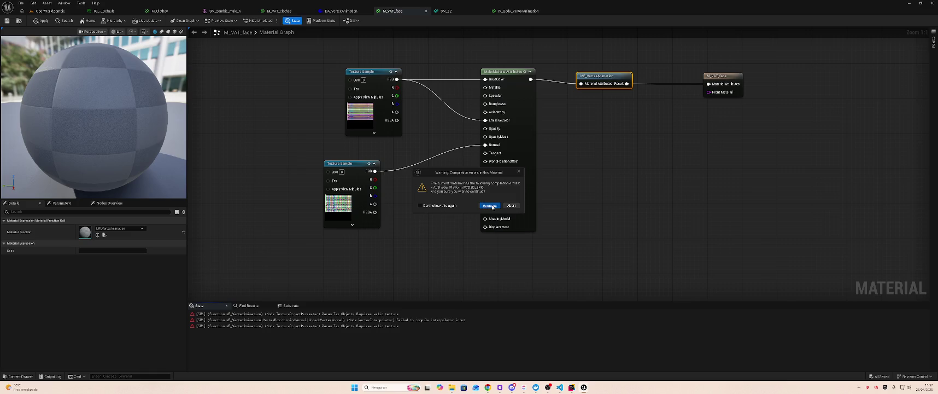
{"action": "left_click", "coordinate": [491, 205]}
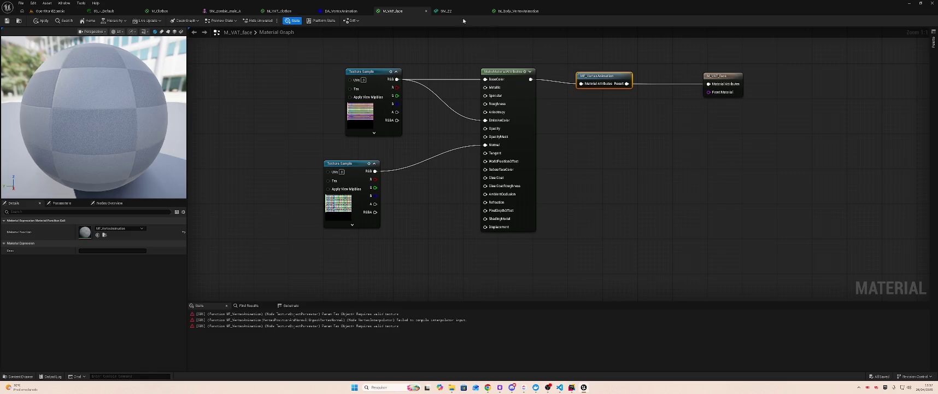
Step: Insert MF_VertexAnimation between MakeMaterialAttributes and the M_VAT_clothes output, then apply
{"action": "left_click", "coordinate": [296, 12]}
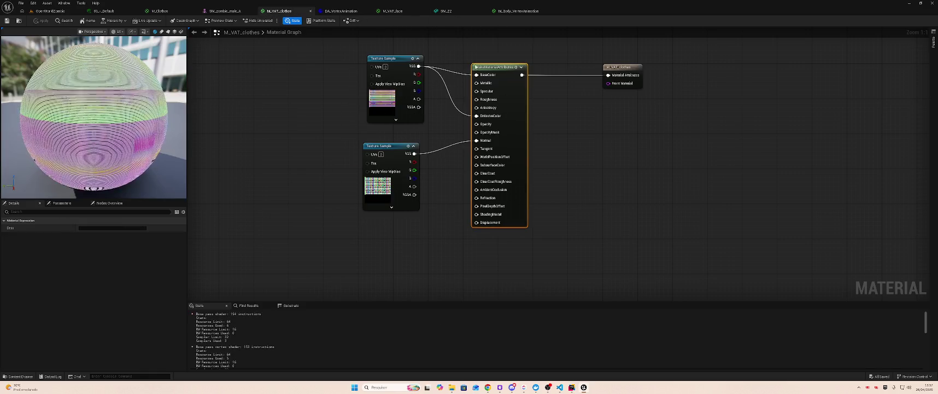
{"action": "key", "text": "ctrl+v"}
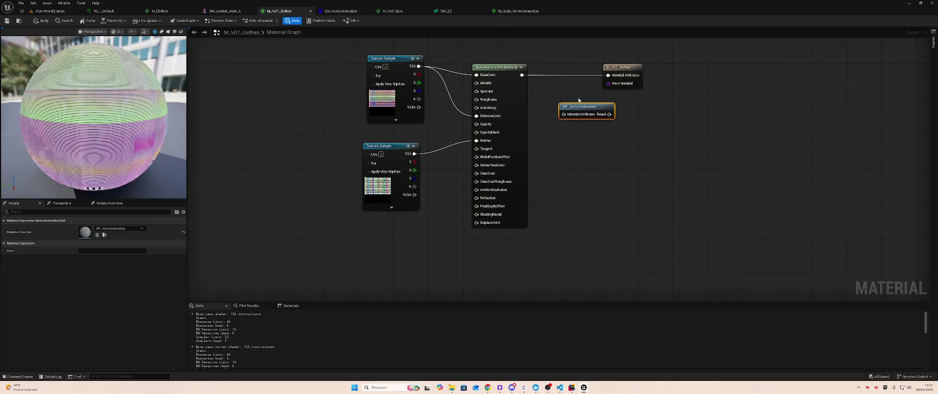
{"action": "left_click_drag", "start_coordinate": [611, 68], "coordinate": [688, 72]}
{"action": "mouse_move", "coordinate": [522, 75]}
{"action": "left_mouse_down"}
{"action": "mouse_move", "coordinate": [517, 88]}
{"action": "mouse_move", "coordinate": [571, 116]}
{"action": "mouse_move", "coordinate": [687, 80]}
{"action": "left_mouse_up"}
{"action": "left_click_drag", "start_coordinate": [594, 102], "coordinate": [607, 67]}
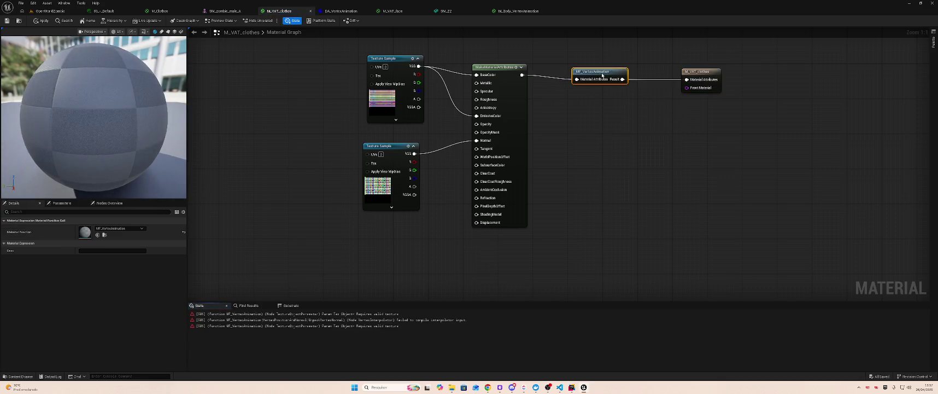
{"action": "key", "text": "ctrl+s"}
{"action": "left_click", "coordinate": [491, 205]}
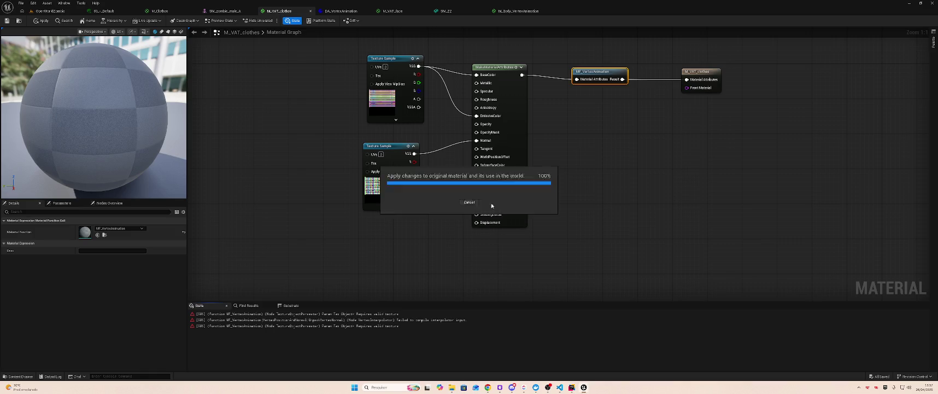
{"action": "left_click", "coordinate": [48, 11]}
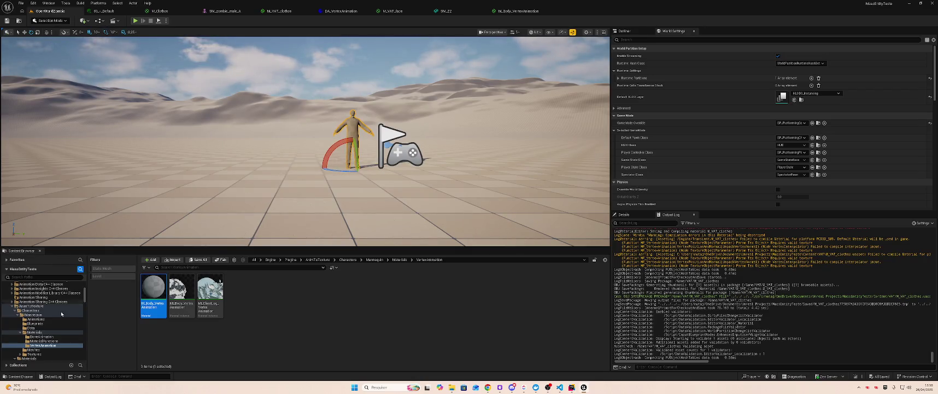
Step: Reopen the zombie static mesh from the VAT Meshes folder to check it
{"action": "scroll", "coordinate": [60, 309], "scroll_direction": "up", "scroll_amount": 6}
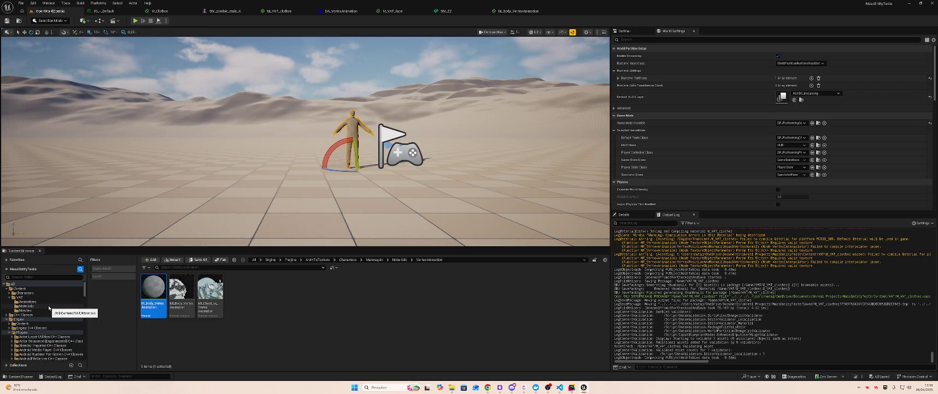
{"action": "left_click", "coordinate": [45, 306]}
{"action": "left_click", "coordinate": [45, 310]}
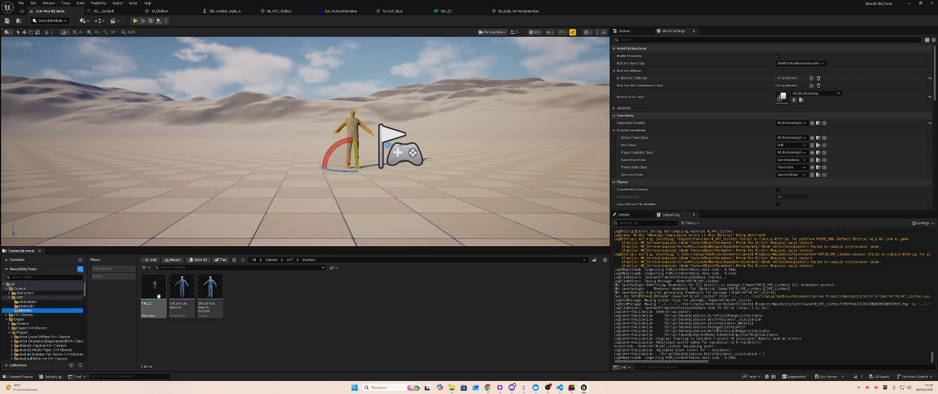
{"action": "double_click", "coordinate": [155, 300]}
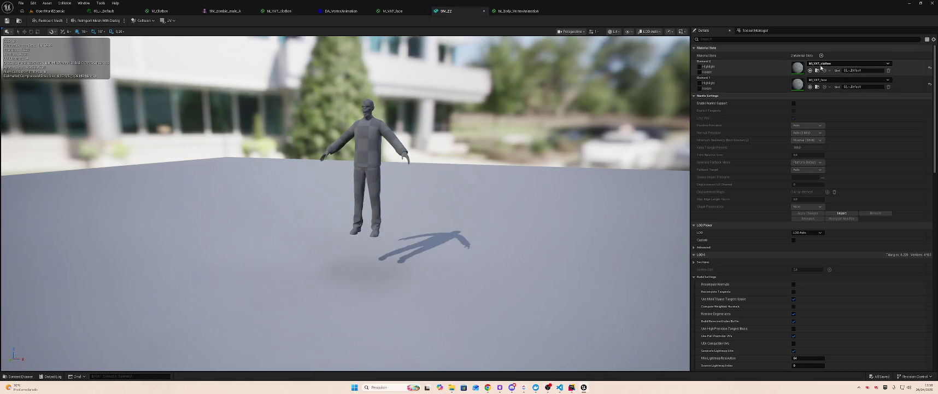
{"action": "left_click", "coordinate": [49, 11]}
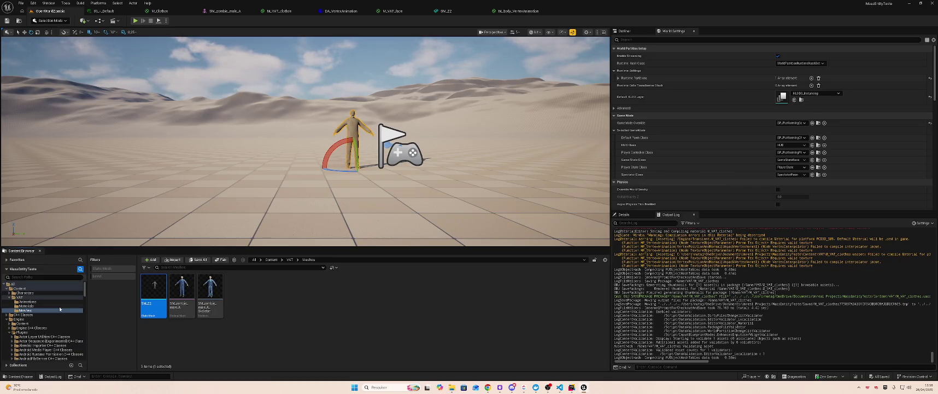
Step: Open M_Body_BoneAnimation from the BoneAnimation folder
{"action": "scroll", "coordinate": [60, 309], "scroll_direction": "down", "scroll_amount": 5}
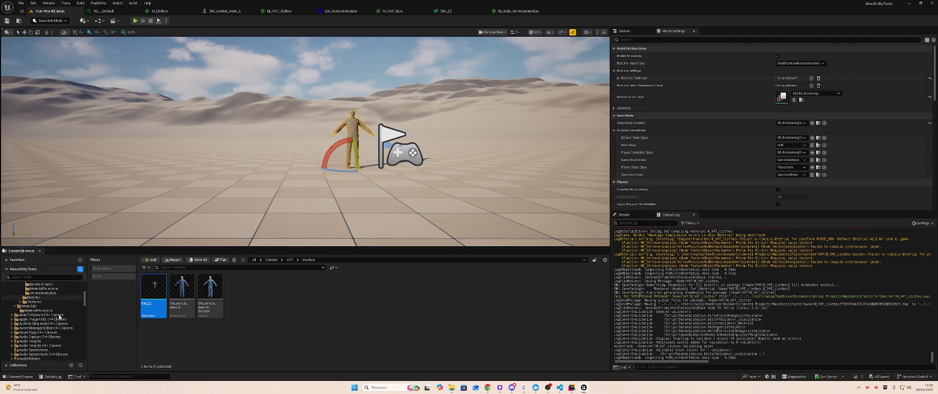
{"action": "scroll", "coordinate": [59, 316], "scroll_direction": "up", "scroll_amount": 3}
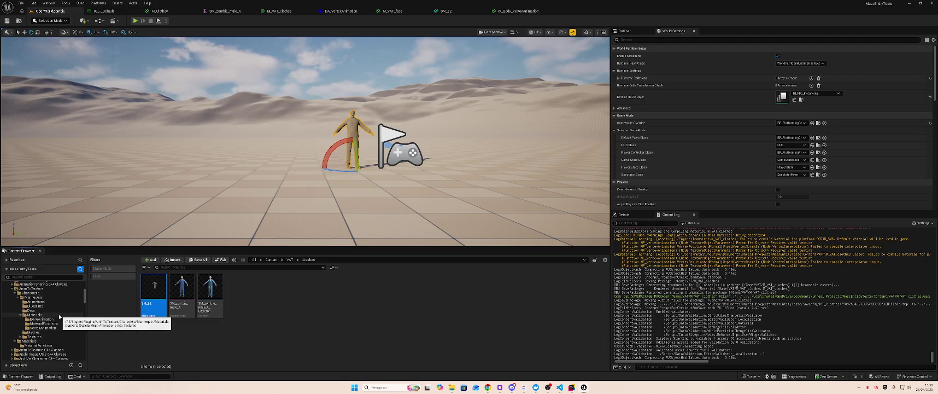
{"action": "scroll", "coordinate": [60, 316], "scroll_direction": "down", "scroll_amount": 1}
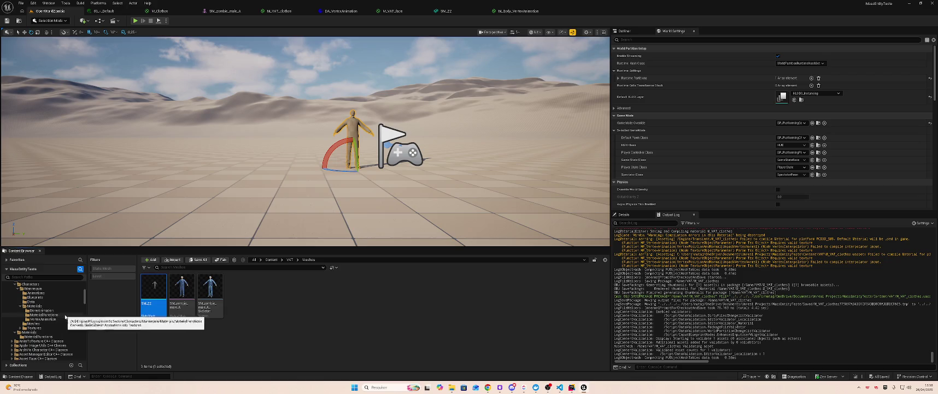
{"action": "left_click", "coordinate": [63, 311]}
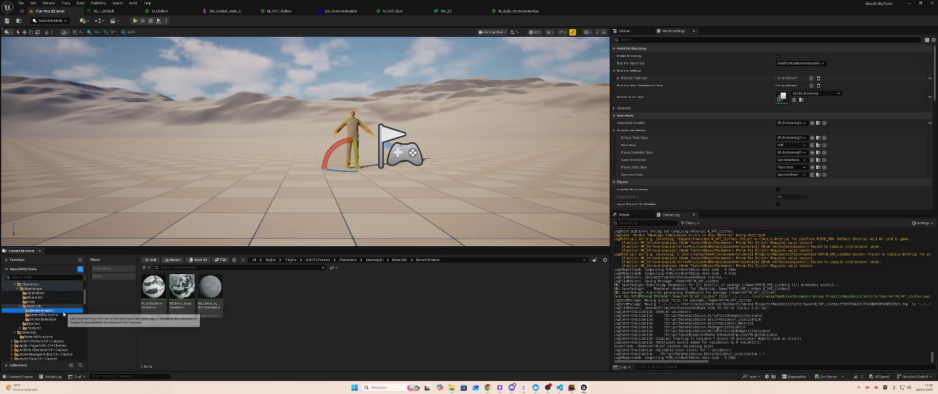
{"action": "left_click", "coordinate": [148, 293]}
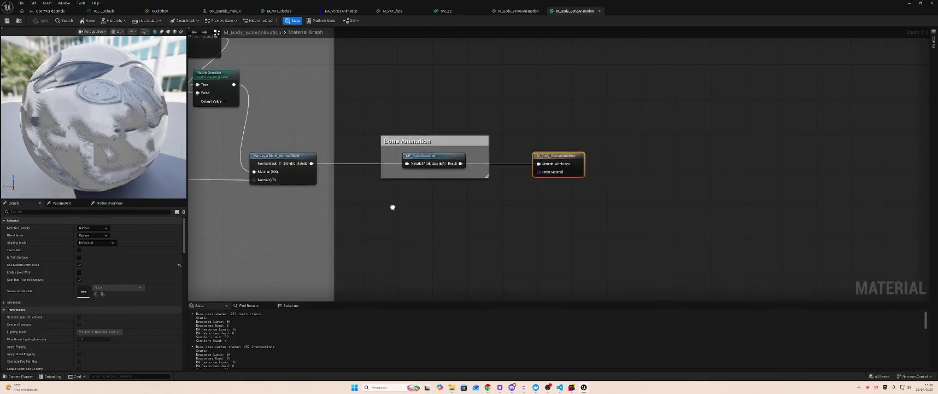
{"action": "mouse_move", "coordinate": [391, 205]}
{"action": "left_mouse_down"}
{"action": "mouse_move", "coordinate": [538, 224]}
{"action": "mouse_move", "coordinate": [429, 220]}
{"action": "left_mouse_up"}
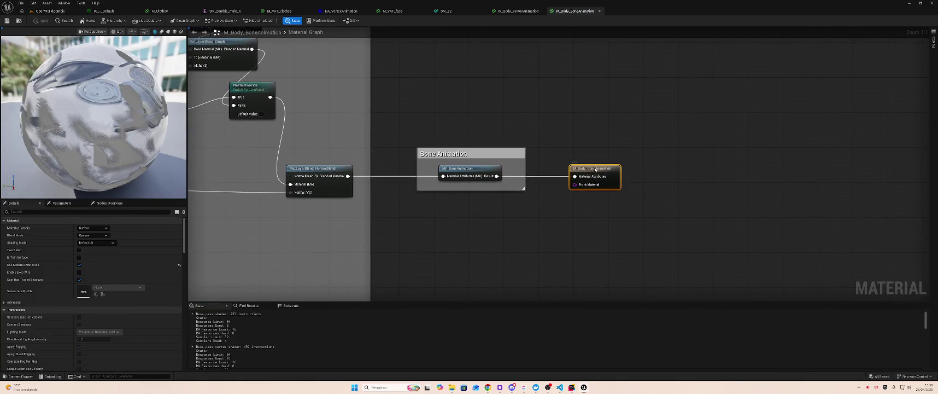
Step: Inspect the MF_BoneAnimation node and the M_Body_BoneAnimation output Details, then return to OpenWorldZombie
{"action": "left_click", "coordinate": [461, 170]}
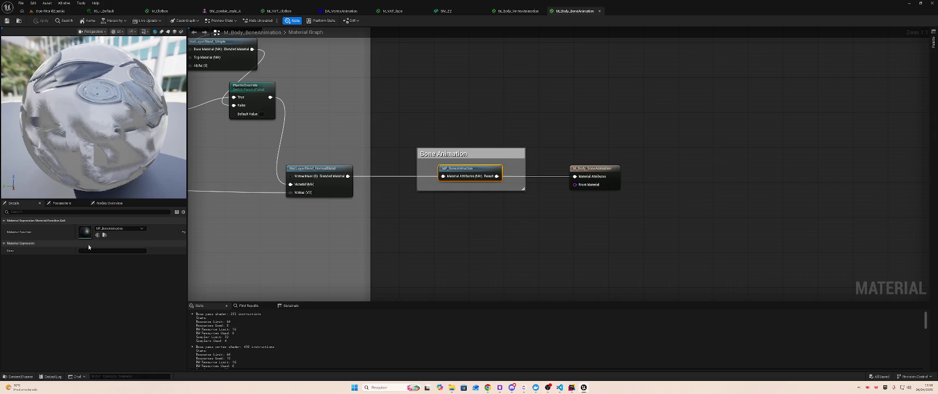
{"action": "left_click", "coordinate": [595, 169]}
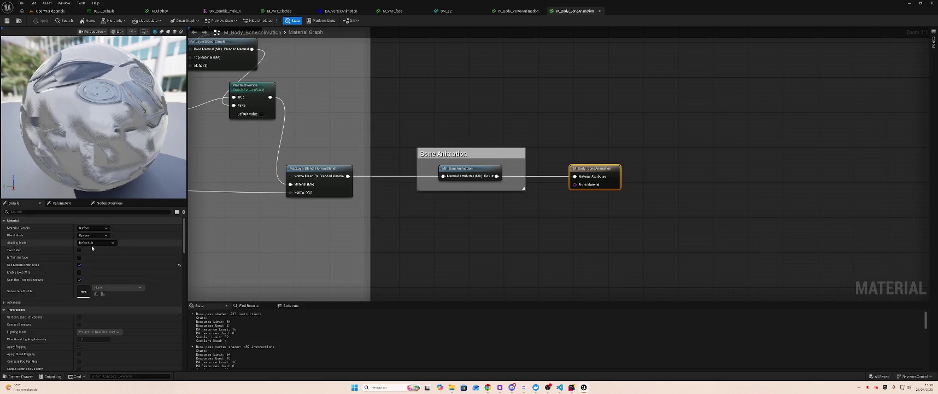
{"action": "scroll", "coordinate": [92, 248], "scroll_direction": "down", "scroll_amount": 10}
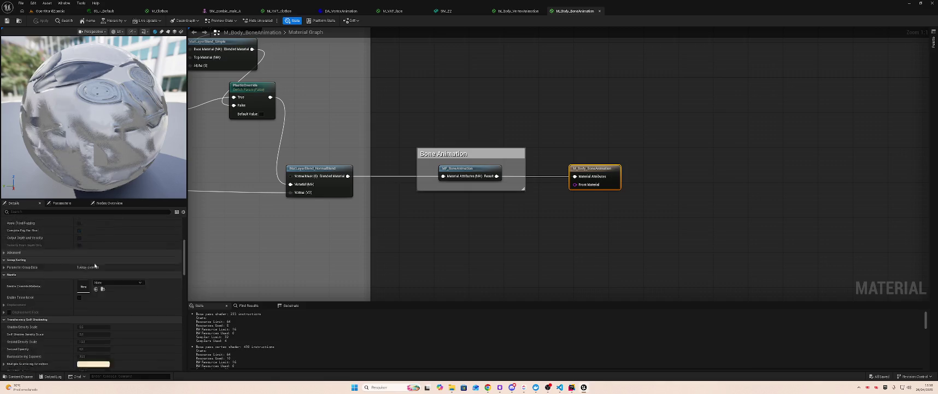
{"action": "scroll", "coordinate": [95, 273], "scroll_direction": "down", "scroll_amount": 10}
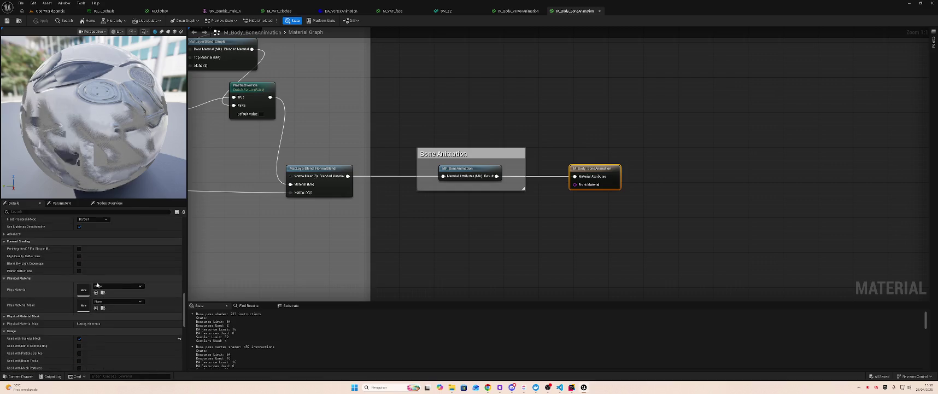
{"action": "scroll", "coordinate": [97, 283], "scroll_direction": "down", "scroll_amount": 10}
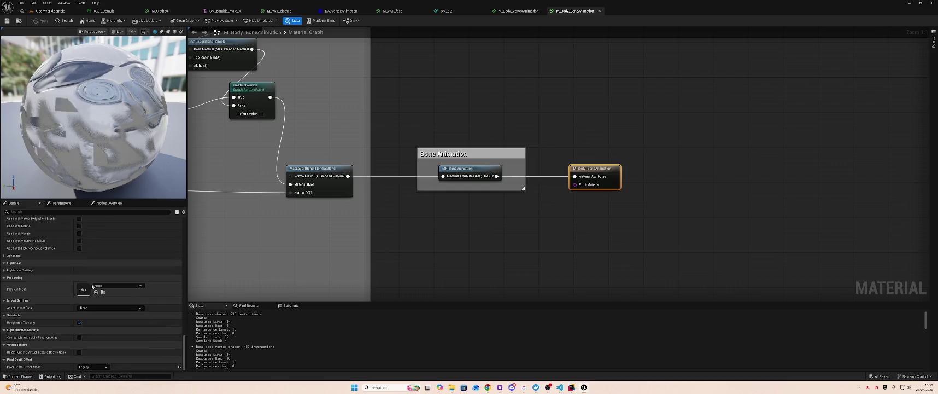
{"action": "scroll", "coordinate": [92, 286], "scroll_direction": "up", "scroll_amount": 5}
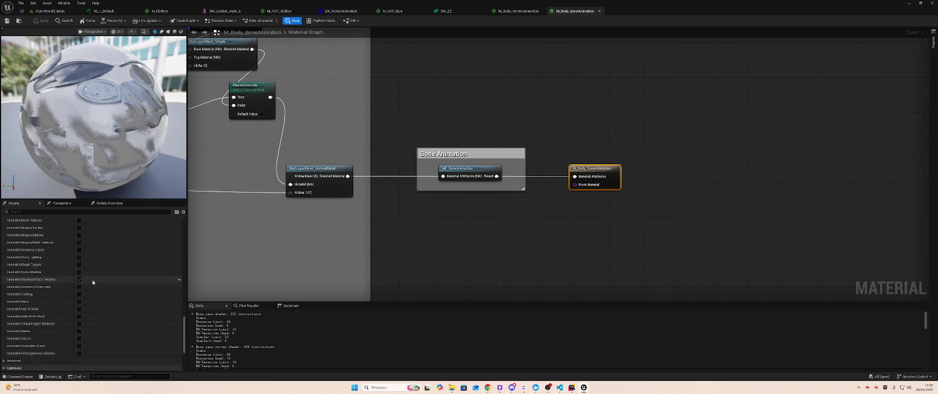
{"action": "left_click", "coordinate": [47, 12]}
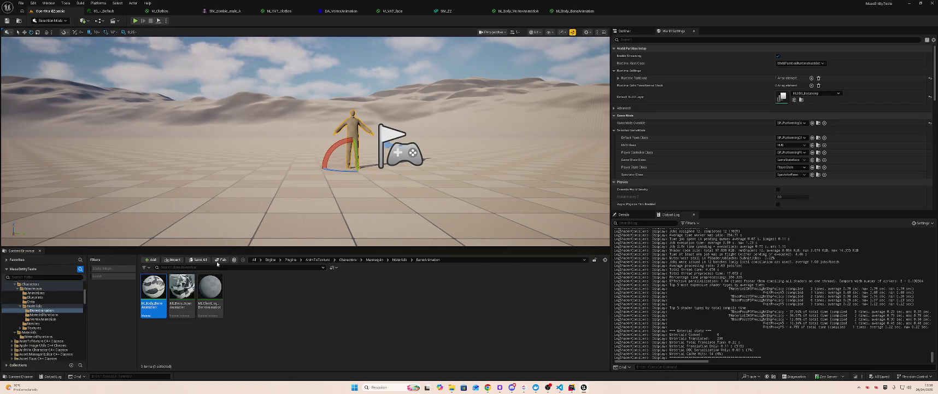
Step: Open M_VAT_face from the VAT folder and line up its MF_VertexAnimation and output nodes
{"action": "scroll", "coordinate": [62, 312], "scroll_direction": "up", "scroll_amount": 3}
{"action": "scroll", "coordinate": [63, 311], "scroll_direction": "up", "scroll_amount": 10}
{"action": "left_click", "coordinate": [51, 298]}
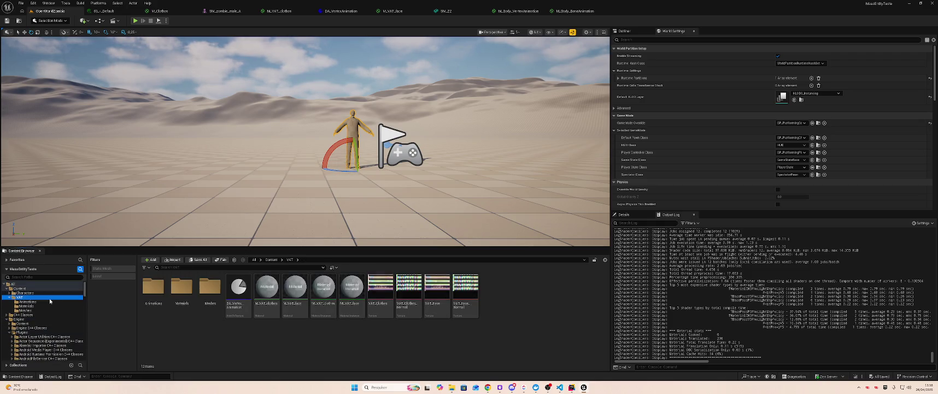
{"action": "mouse_move", "coordinate": [347, 283]}
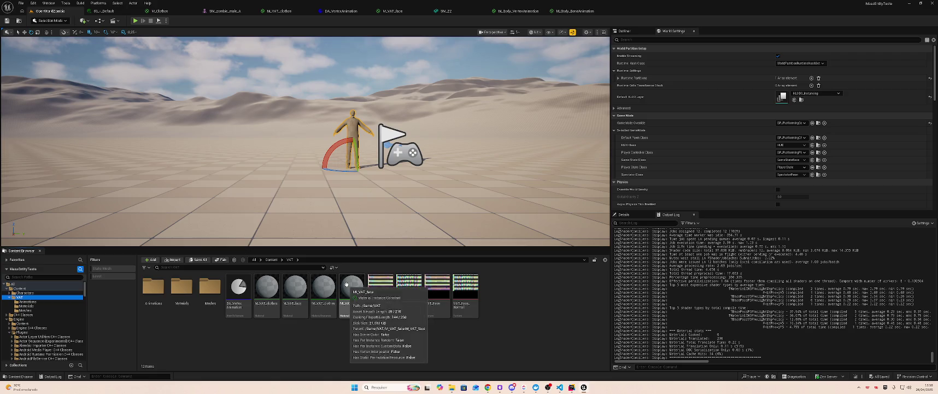
{"action": "double_click", "coordinate": [287, 288]}
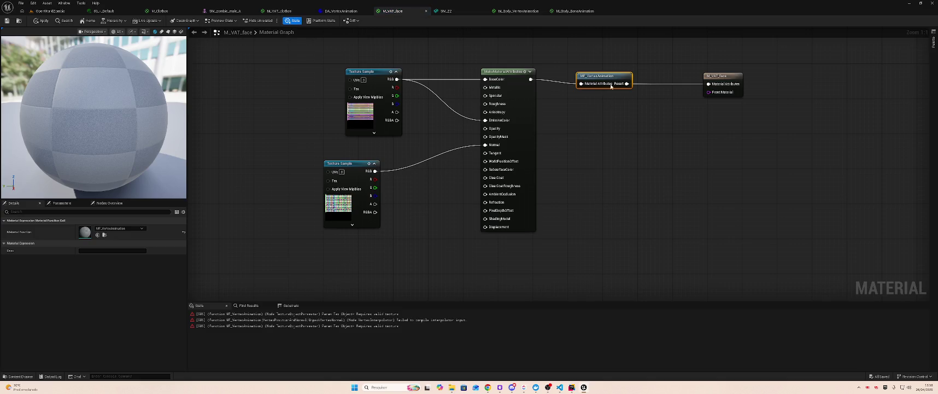
{"action": "left_click_drag", "start_coordinate": [612, 77], "coordinate": [624, 75]}
{"action": "left_click_drag", "start_coordinate": [722, 77], "coordinate": [724, 73]}
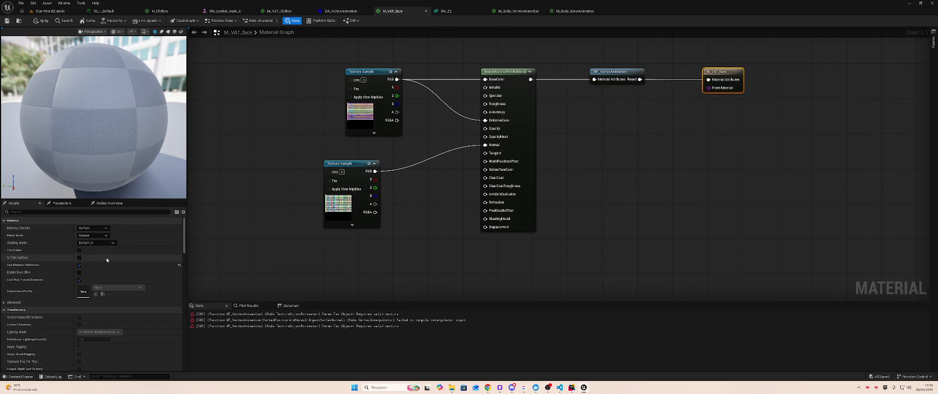
Step: Review the function call and M_VAT_face material Details, then return to the level
{"action": "left_click", "coordinate": [611, 79]}
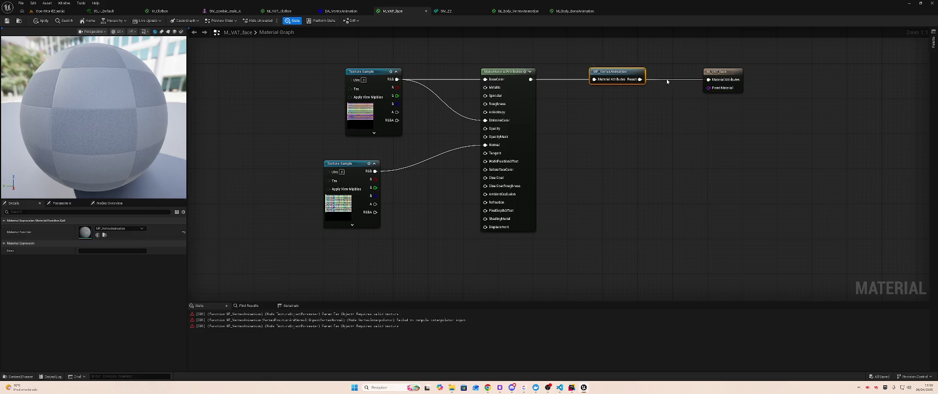
{"action": "left_click", "coordinate": [711, 70]}
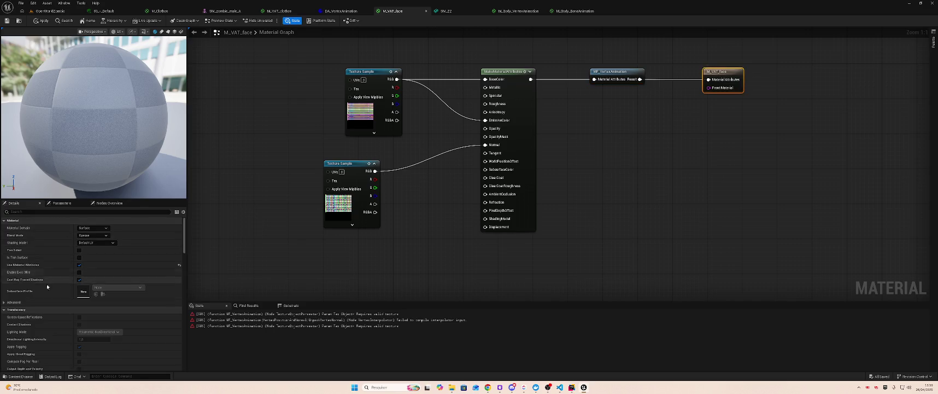
{"action": "scroll", "coordinate": [102, 289], "scroll_direction": "down", "scroll_amount": 3}
{"action": "scroll", "coordinate": [102, 289], "scroll_direction": "down", "scroll_amount": 5}
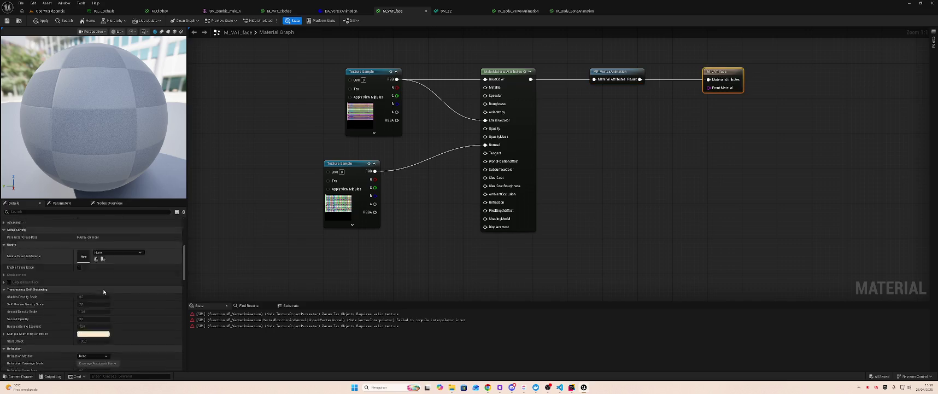
{"action": "scroll", "coordinate": [103, 294], "scroll_direction": "up", "scroll_amount": 5}
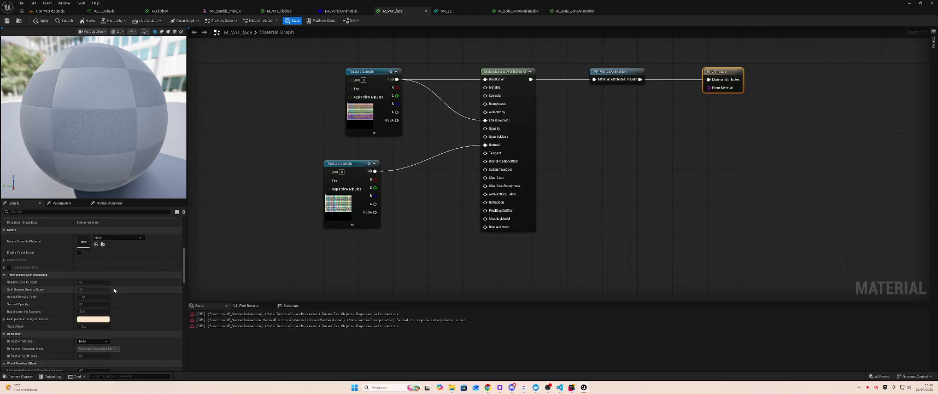
{"action": "scroll", "coordinate": [114, 284], "scroll_direction": "up", "scroll_amount": 1}
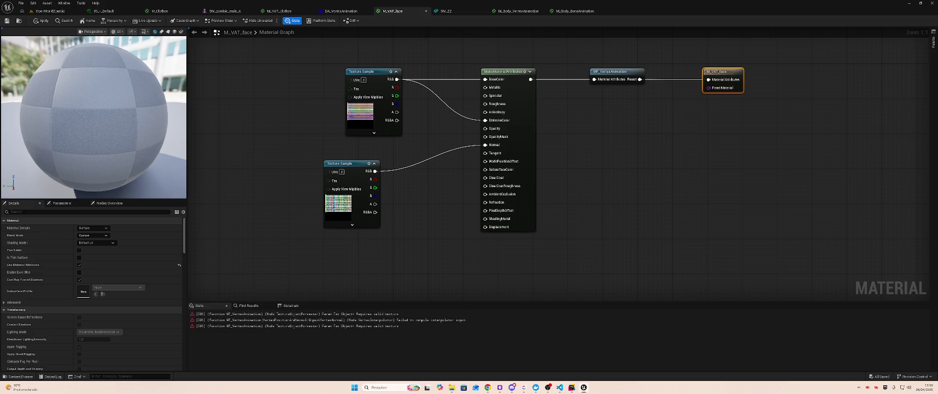
{"action": "left_click", "coordinate": [49, 11]}
{"action": "right_click", "coordinate": [236, 289]}
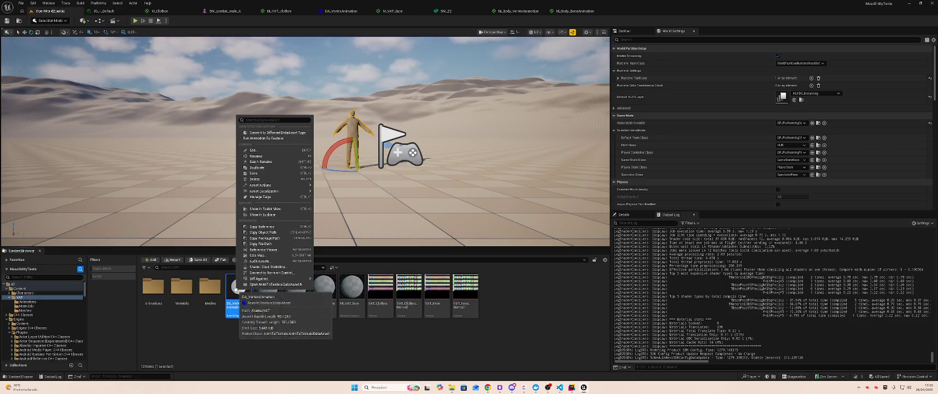
Step: Open DA_VertexAnimation and check its assigned skeletal mesh
{"action": "mouse_move", "coordinate": [261, 278]}
{"action": "double_click", "coordinate": [230, 306]}
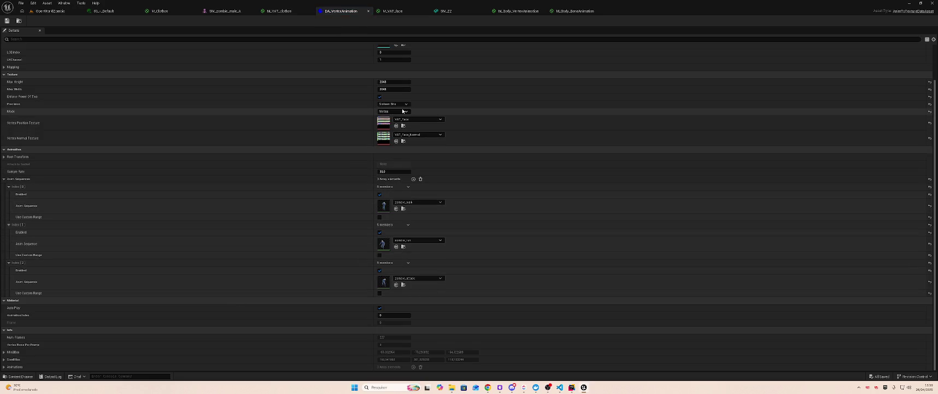
{"action": "scroll", "coordinate": [402, 111], "scroll_direction": "up", "scroll_amount": 3}
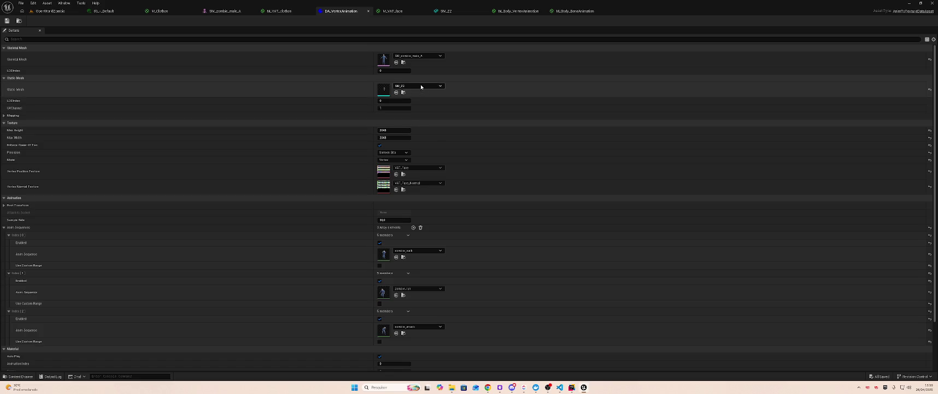
{"action": "left_click", "coordinate": [409, 55]}
{"action": "left_click", "coordinate": [409, 56]}
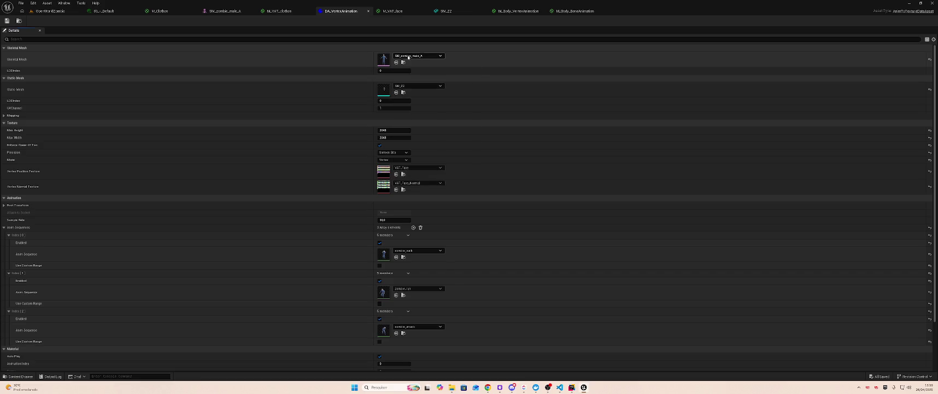
Step: Toggle Auto Play off and back on, then return to the OpenWorldZombie level
{"action": "scroll", "coordinate": [424, 180], "scroll_direction": "down", "scroll_amount": 3}
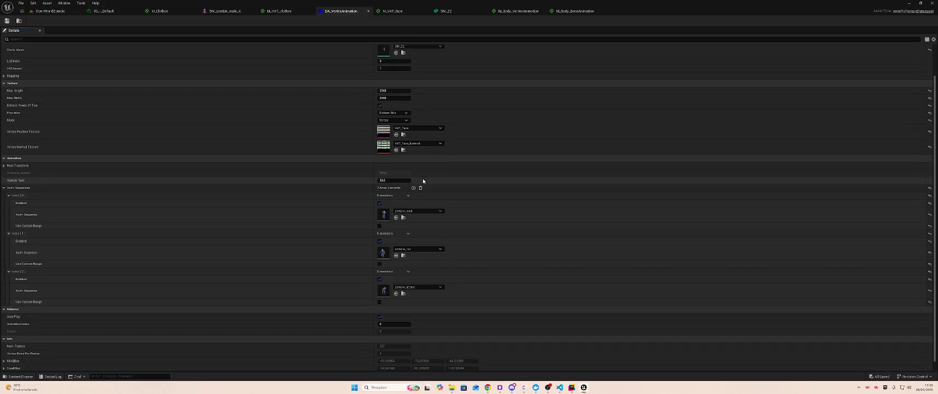
{"action": "left_click", "coordinate": [380, 316]}
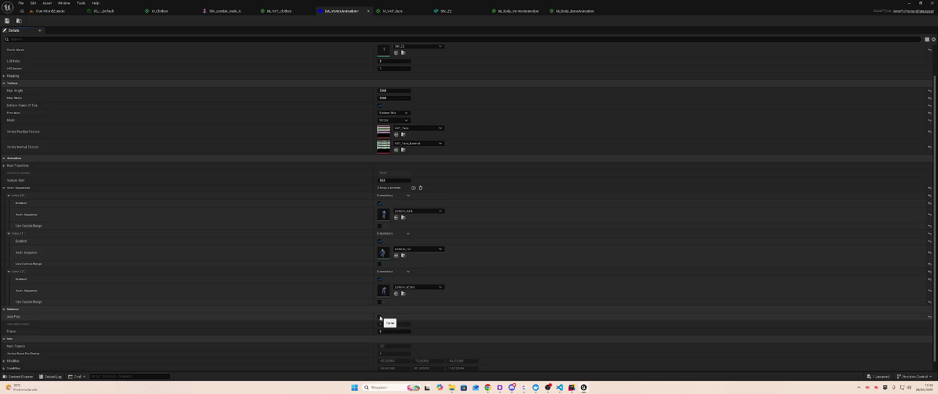
{"action": "left_click", "coordinate": [379, 316]}
{"action": "scroll", "coordinate": [408, 159], "scroll_direction": "up", "scroll_amount": 2}
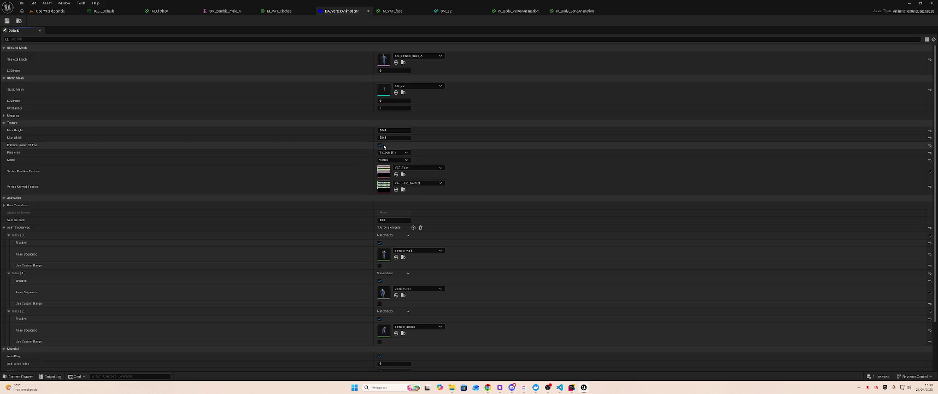
{"action": "left_click", "coordinate": [50, 11]}
{"action": "right_click", "coordinate": [238, 290]}
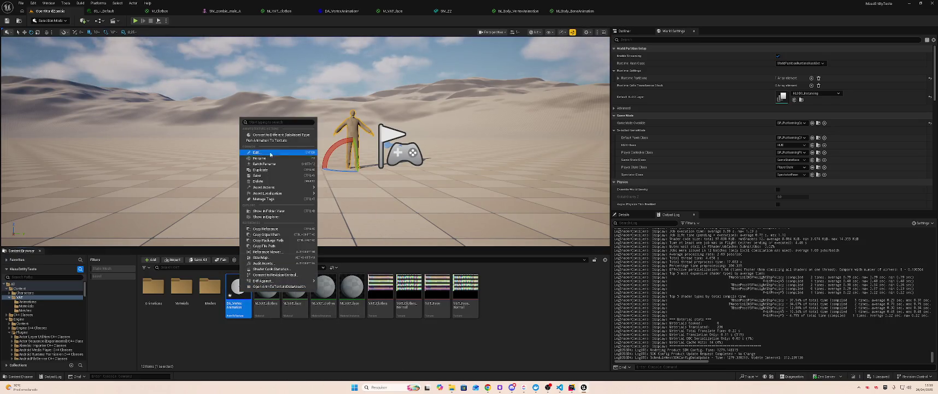
Step: Run the vertex animation bake and save all changed assets
{"action": "left_click", "coordinate": [277, 142]}
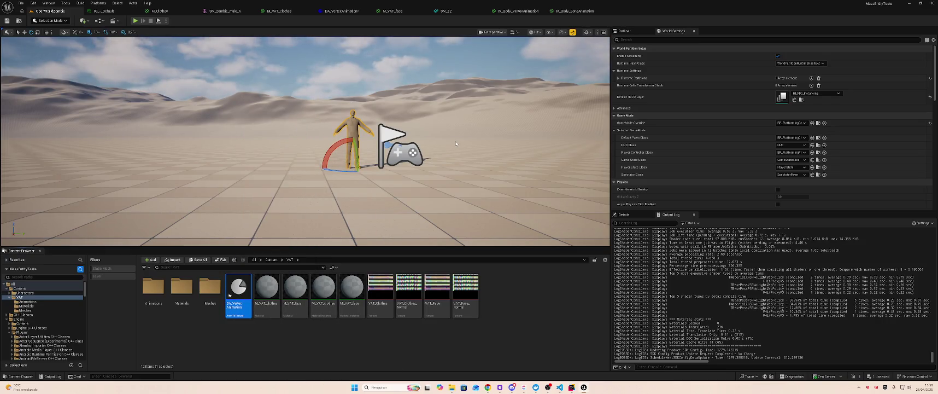
{"action": "key", "text": "ctrl+shift+s"}
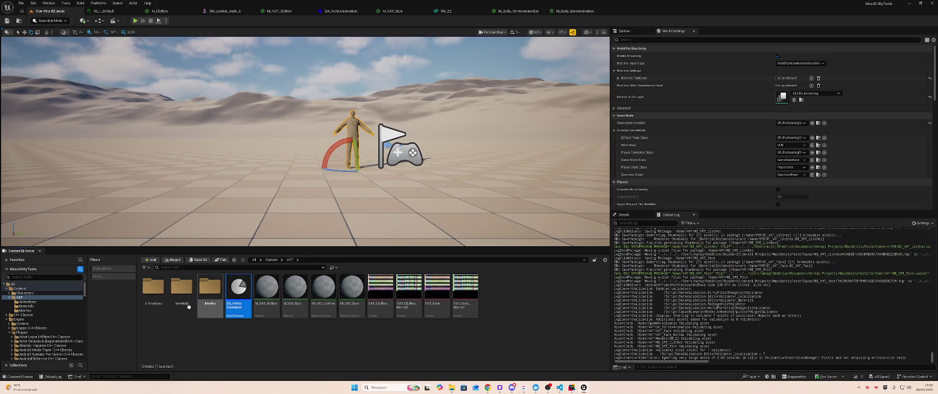
{"action": "scroll", "coordinate": [66, 323], "scroll_direction": "down", "scroll_amount": 5}
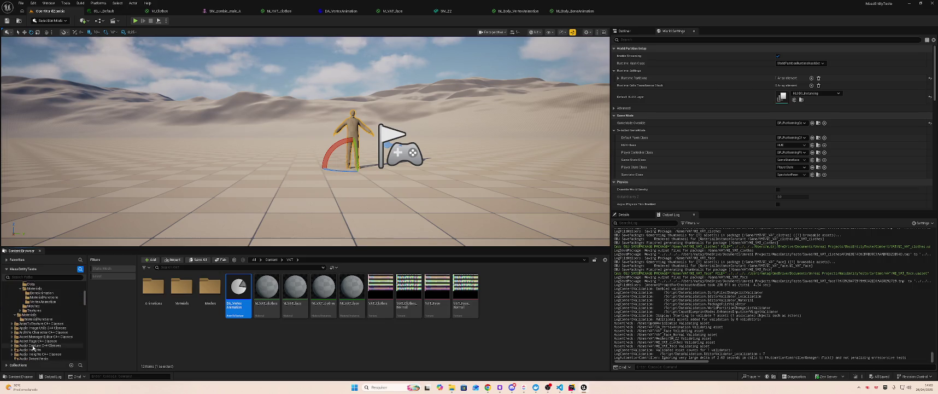
Step: Browse Plugins > AnimToTexture > Characters > Mannequin and select BP_AnimToTexture
{"action": "left_click", "coordinate": [32, 315]}
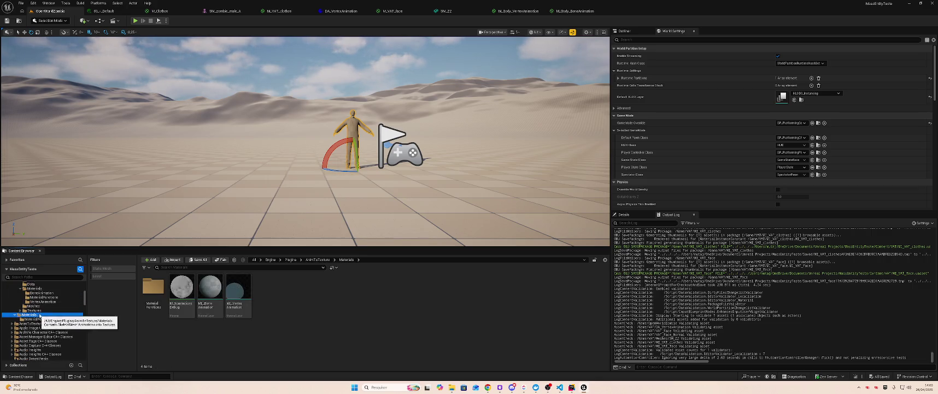
{"action": "left_click", "coordinate": [31, 293]}
{"action": "left_click", "coordinate": [32, 288]}
{"action": "double_click", "coordinate": [173, 291]}
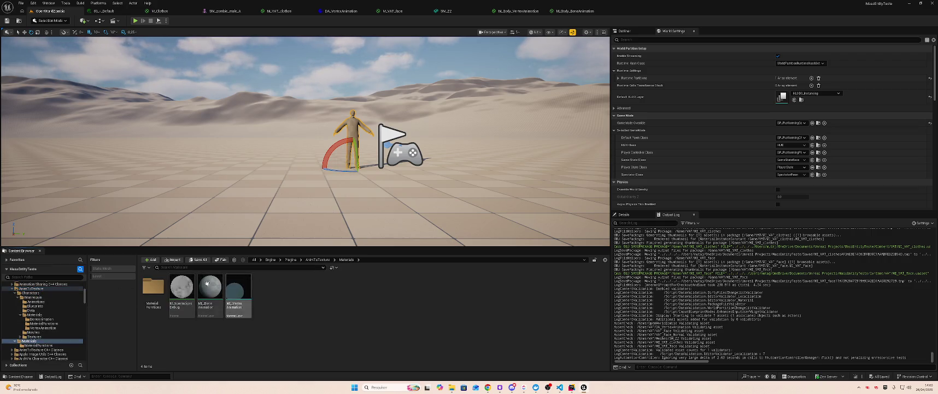
{"action": "double_click", "coordinate": [154, 287]}
{"action": "key", "text": "alt+Left"}
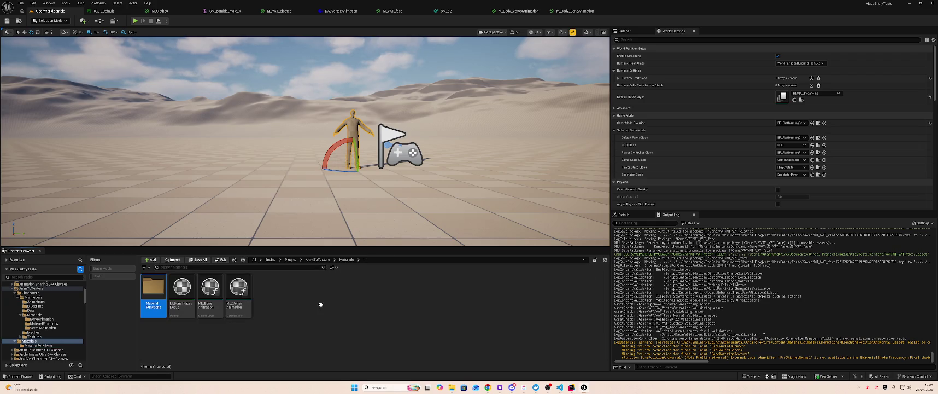
{"action": "key", "text": "alt+Left"}
{"action": "double_click", "coordinate": [154, 287]}
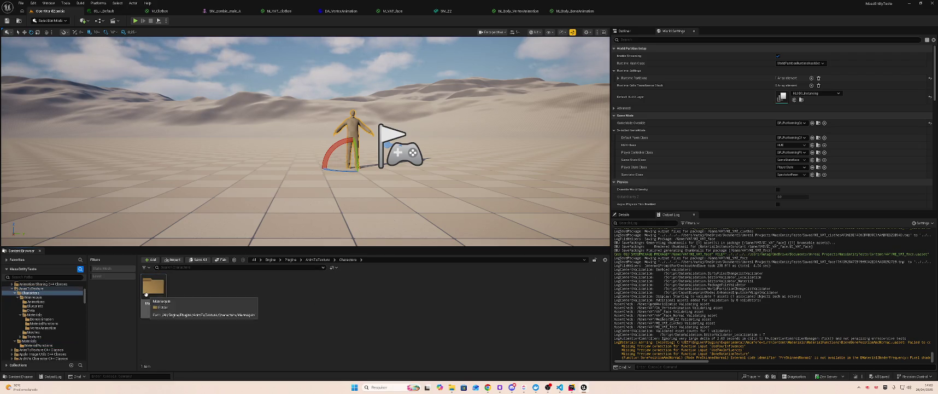
{"action": "double_click", "coordinate": [154, 287]}
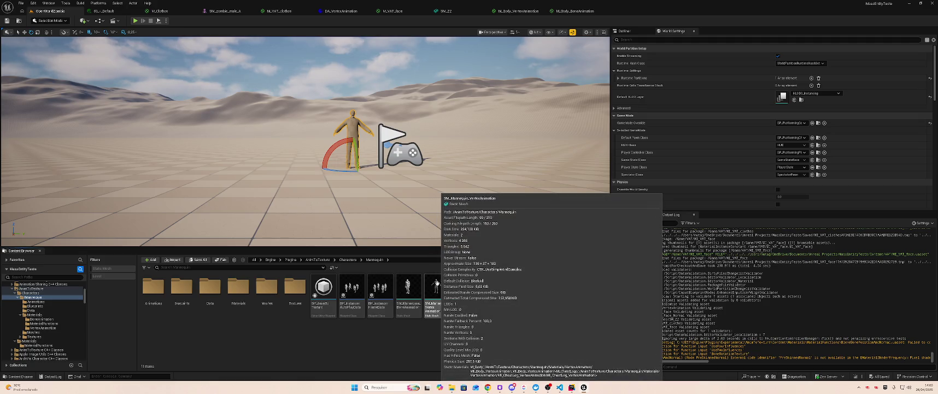
{"action": "left_click", "coordinate": [312, 287]}
Step: Paste BP_AnimToTexture into the project's VAT folder
{"action": "scroll", "coordinate": [53, 308], "scroll_direction": "up", "scroll_amount": 5}
{"action": "left_click", "coordinate": [37, 297]}
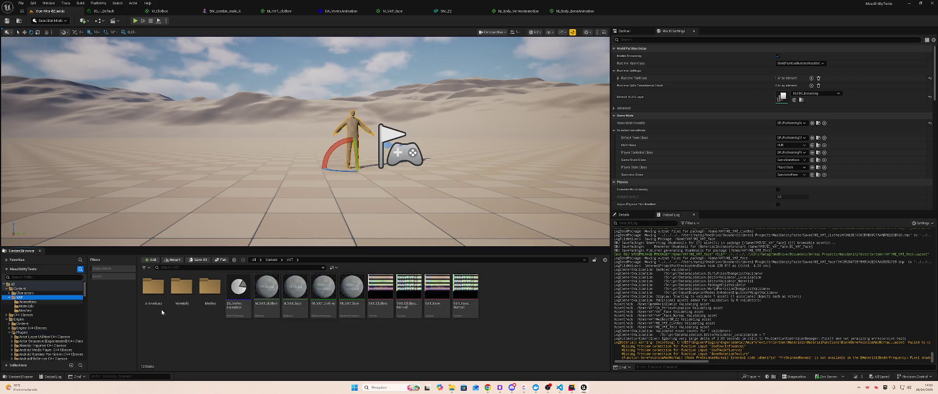
{"action": "key", "text": "ctrl+v"}
{"action": "right_click", "coordinate": [496, 290]}
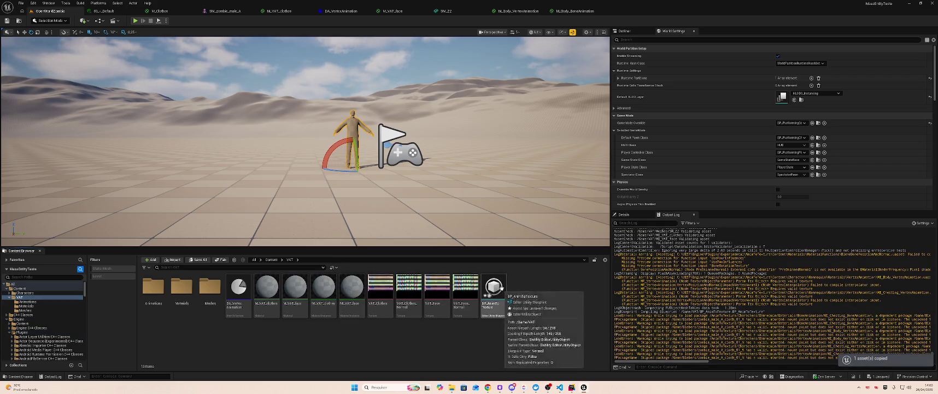
{"action": "key", "text": "Escape"}
Step: Open the copied BP_AnimToTexture and bring its VertexAnimation section into view
{"action": "double_click", "coordinate": [496, 288]}
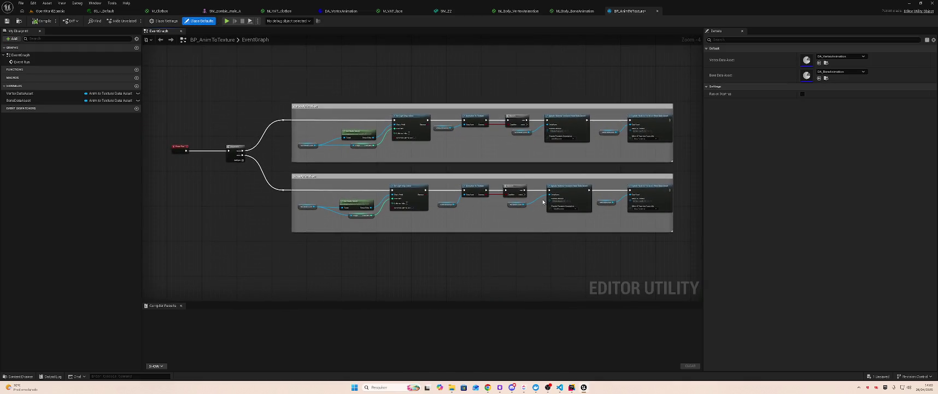
{"action": "scroll", "coordinate": [312, 187], "scroll_direction": "up", "scroll_amount": 4}
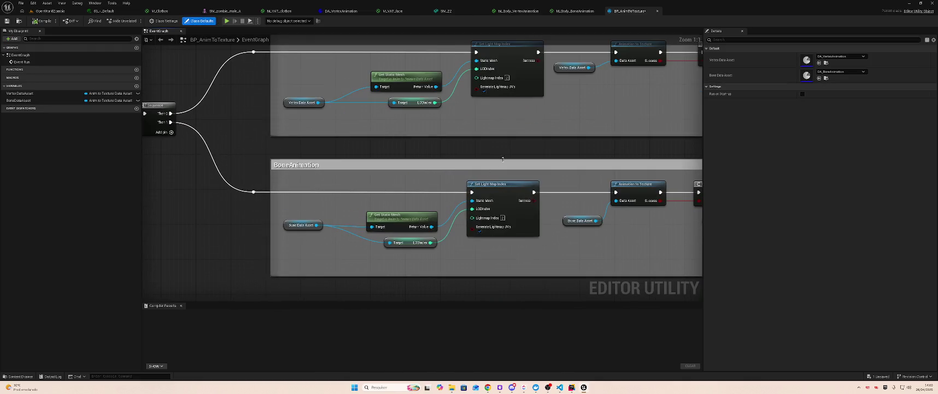
{"action": "mouse_move", "coordinate": [397, 153]}
{"action": "left_mouse_down"}
{"action": "mouse_move", "coordinate": [393, 201]}
{"action": "mouse_move", "coordinate": [469, 218]}
{"action": "mouse_move", "coordinate": [391, 208]}
{"action": "mouse_move", "coordinate": [557, 202]}
{"action": "mouse_move", "coordinate": [241, 203]}
{"action": "mouse_move", "coordinate": [388, 203]}
{"action": "mouse_move", "coordinate": [319, 214]}
{"action": "mouse_move", "coordinate": [468, 178]}
{"action": "left_mouse_up"}
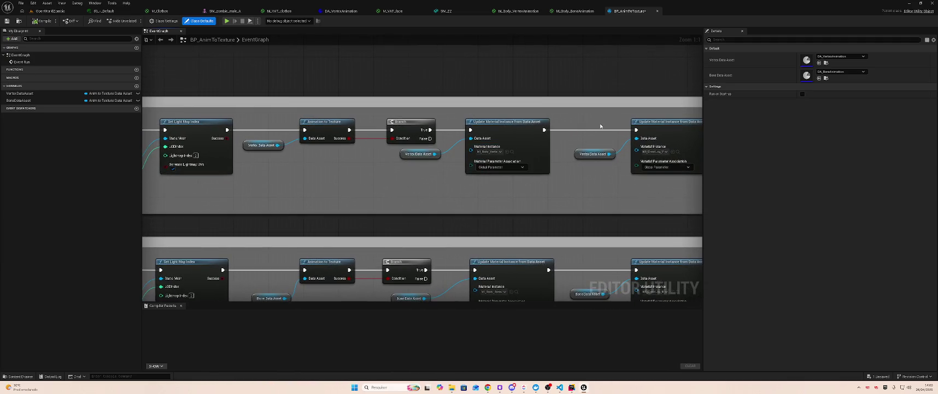
Step: Check the Vertex and Bone Data Asset options, then return to the level and select DA_VertexAnimation
{"action": "left_click", "coordinate": [844, 57]}
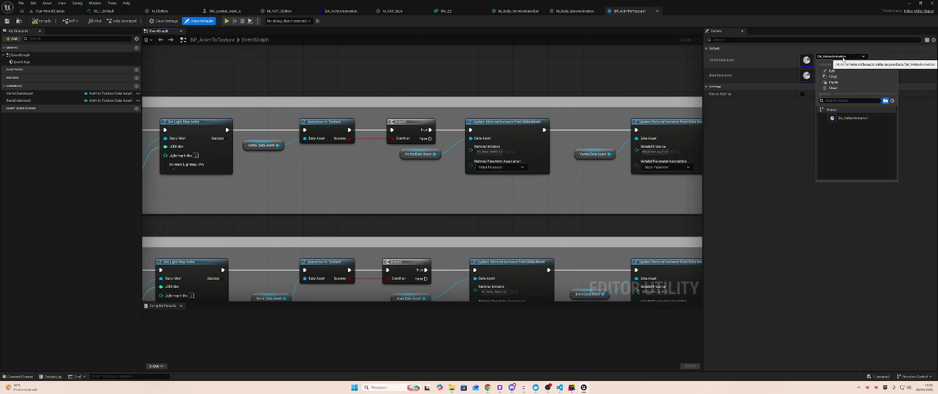
{"action": "left_click", "coordinate": [843, 59]}
{"action": "left_click", "coordinate": [847, 72]}
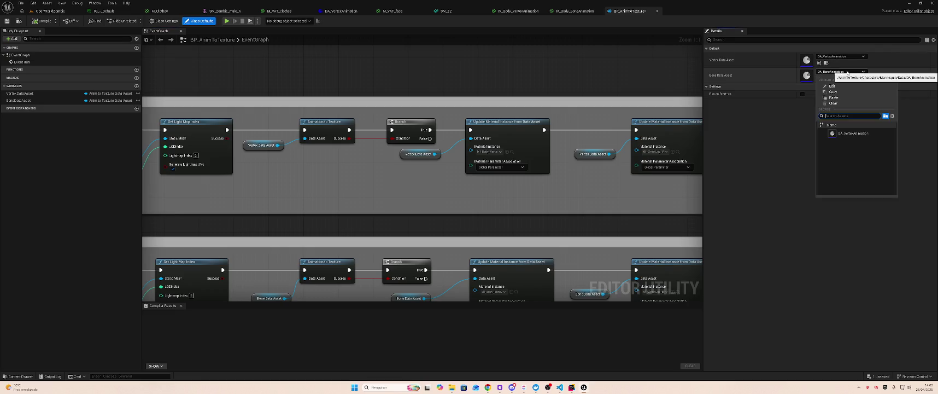
{"action": "left_click", "coordinate": [847, 71]}
{"action": "left_click", "coordinate": [848, 58]}
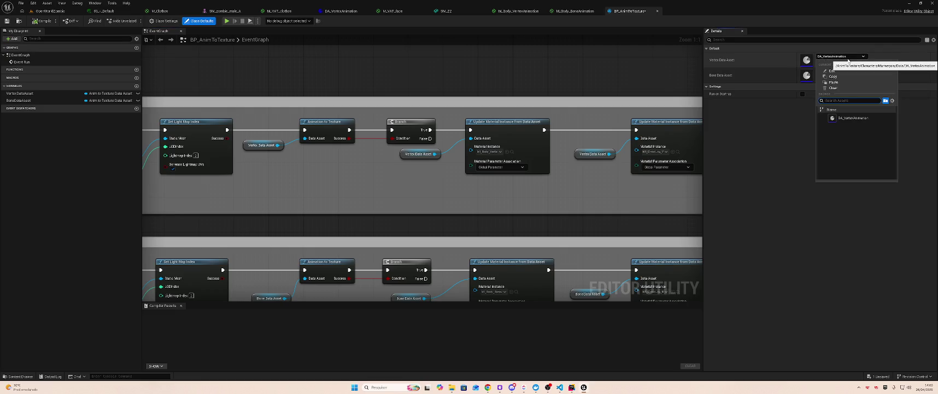
{"action": "left_click", "coordinate": [848, 58]}
{"action": "left_click", "coordinate": [848, 72]}
{"action": "left_click", "coordinate": [848, 72]}
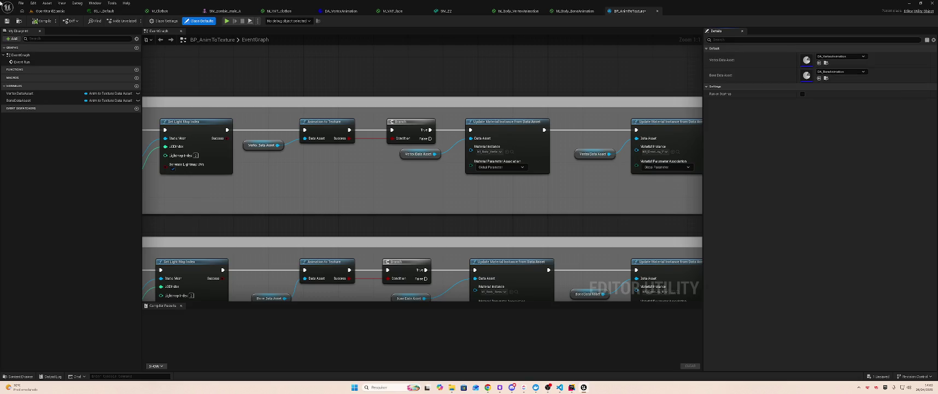
{"action": "left_click", "coordinate": [50, 10]}
{"action": "left_click", "coordinate": [277, 290]}
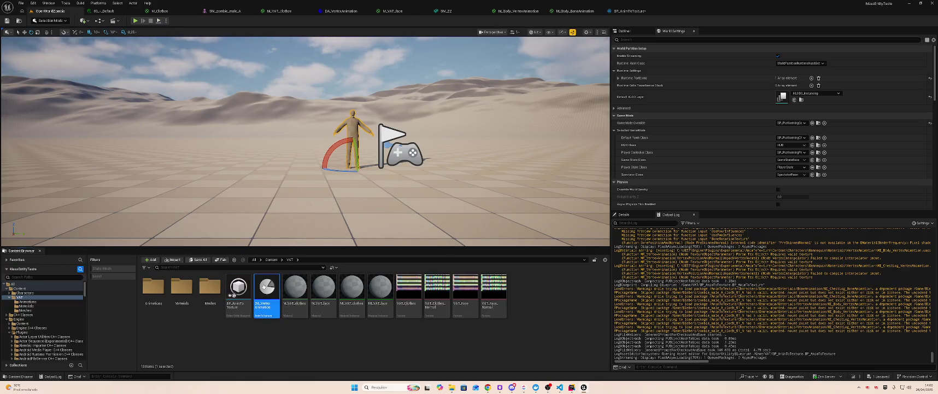
Step: Save the vertex data asset and rename it DA_VertexAnimation_Z
{"action": "key", "text": "ctrl+s"}
{"action": "key", "text": "F2"}
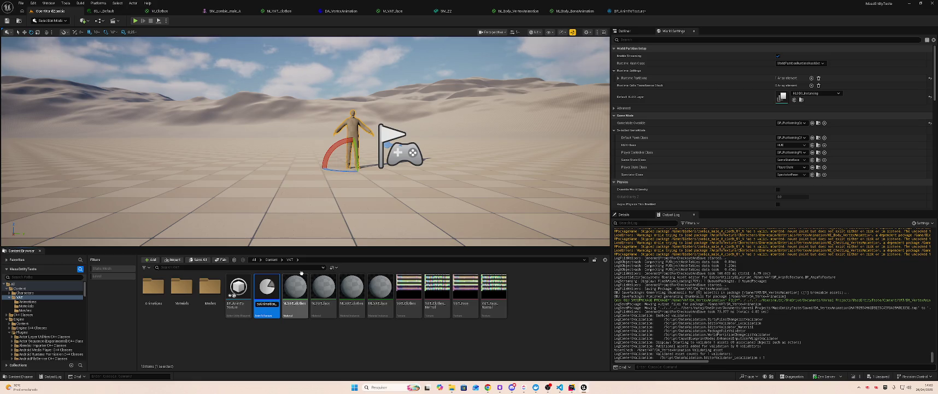
{"action": "key", "text": "Return"}
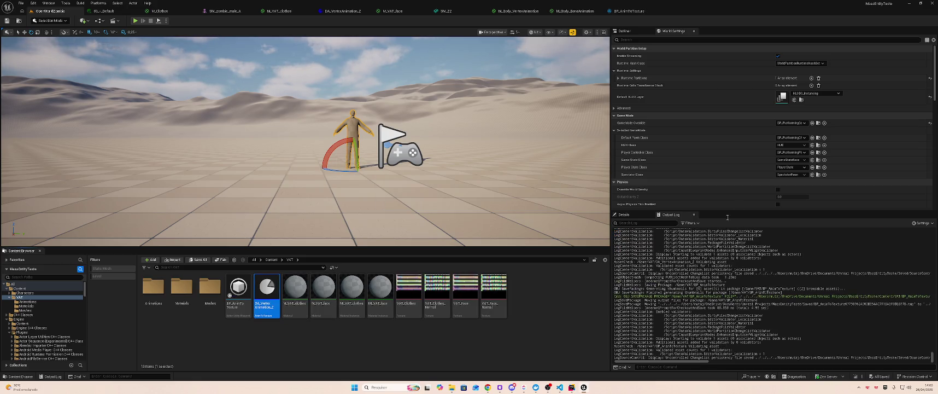
Step: Assign DA_VertexAnimation_Z as BP_AnimToTexture's Vertex Data Asset, restoring the BoneAnimation link
{"action": "left_click", "coordinate": [627, 10]}
{"action": "left_click", "coordinate": [836, 57]}
{"action": "left_click", "coordinate": [834, 66]}
{"action": "left_click", "coordinate": [837, 56]}
{"action": "left_click", "coordinate": [840, 119]}
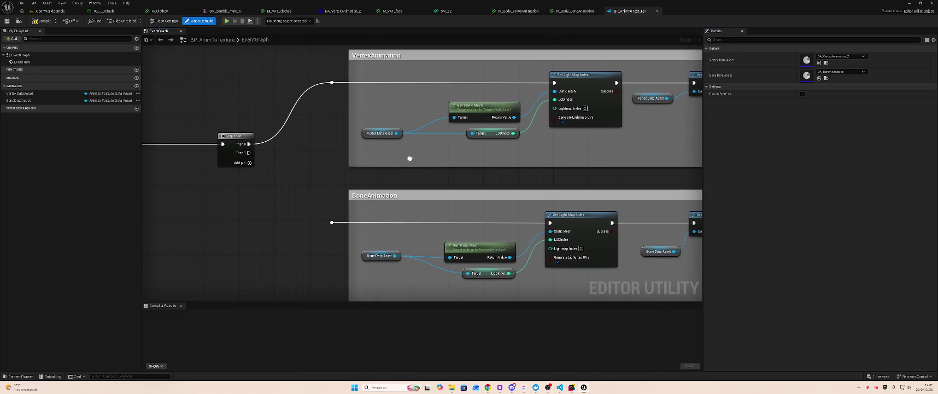
{"action": "key", "text": "ctrl+z"}
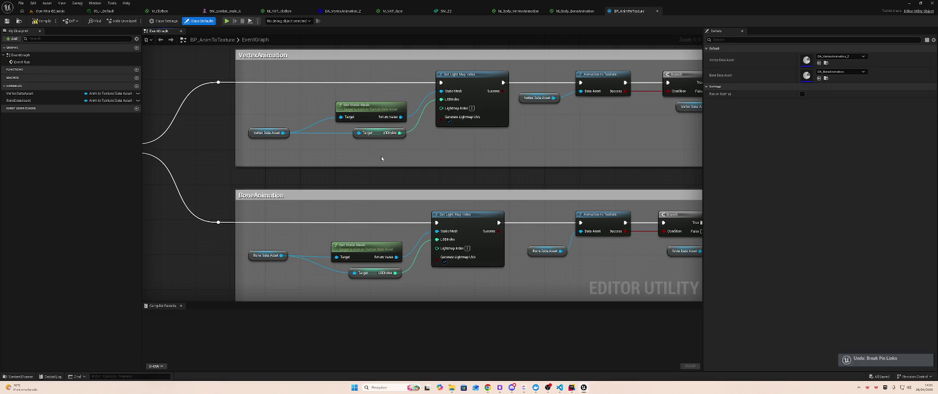
Step: Set both update nodes' Material Instance pins to 02_-_Default
{"action": "left_click_drag", "start_coordinate": [474, 164], "coordinate": [454, 184]}
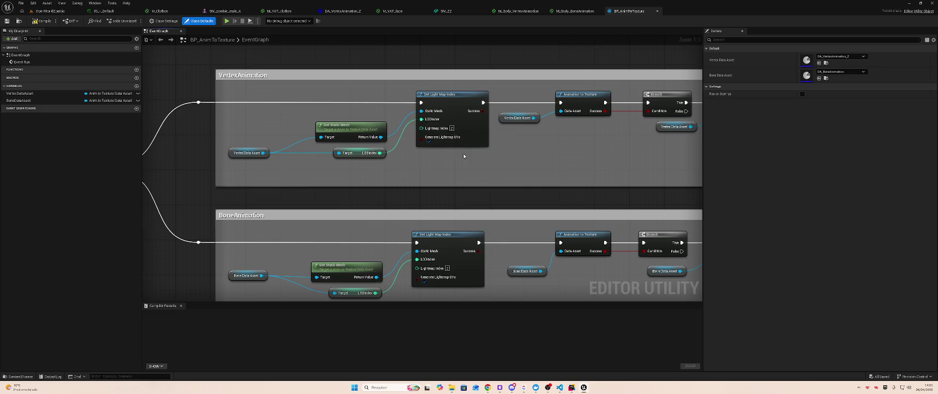
{"action": "left_click_drag", "start_coordinate": [574, 181], "coordinate": [382, 195]}
{"action": "left_click", "coordinate": [549, 139]}
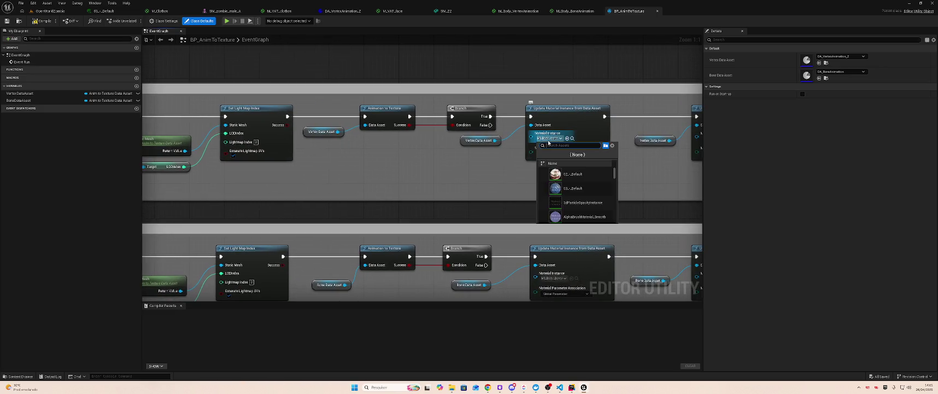
{"action": "left_click", "coordinate": [556, 140]}
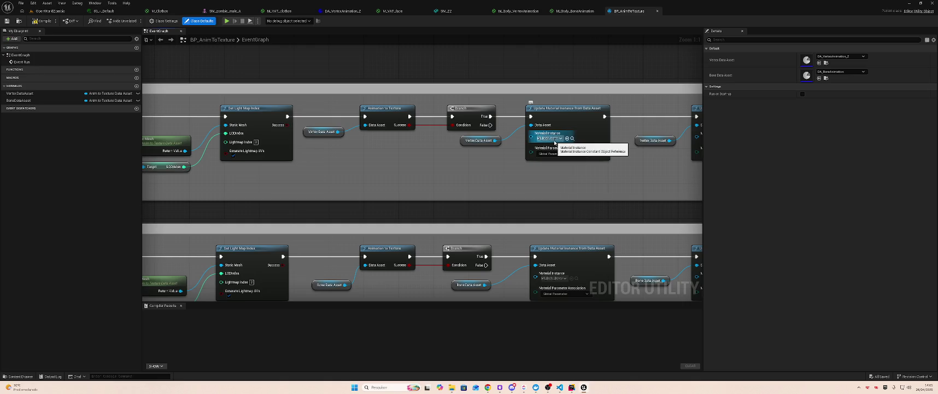
{"action": "left_click_drag", "start_coordinate": [625, 169], "coordinate": [450, 177]}
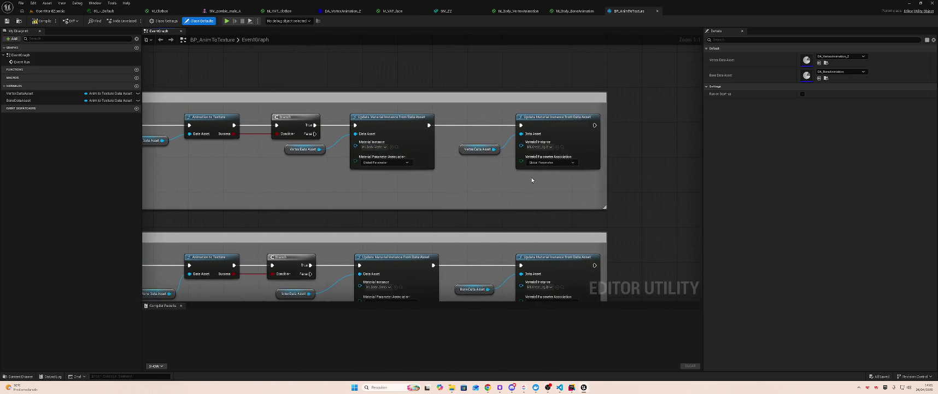
{"action": "left_click", "coordinate": [539, 147]}
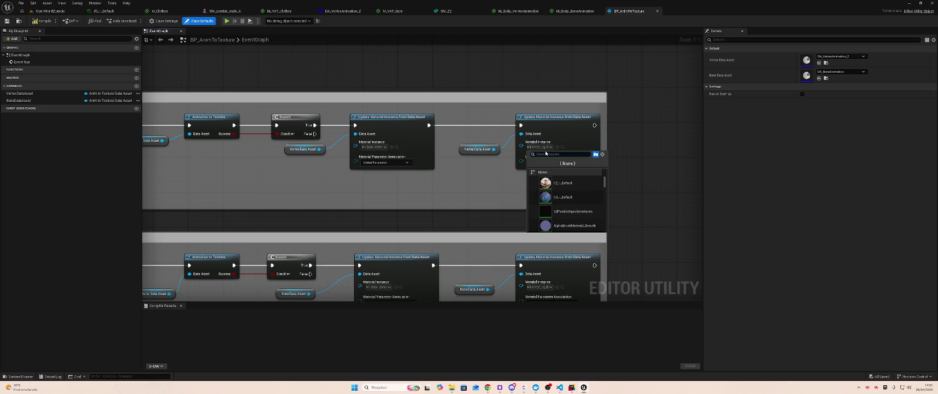
{"action": "left_click", "coordinate": [431, 180]}
{"action": "left_click", "coordinate": [375, 147]}
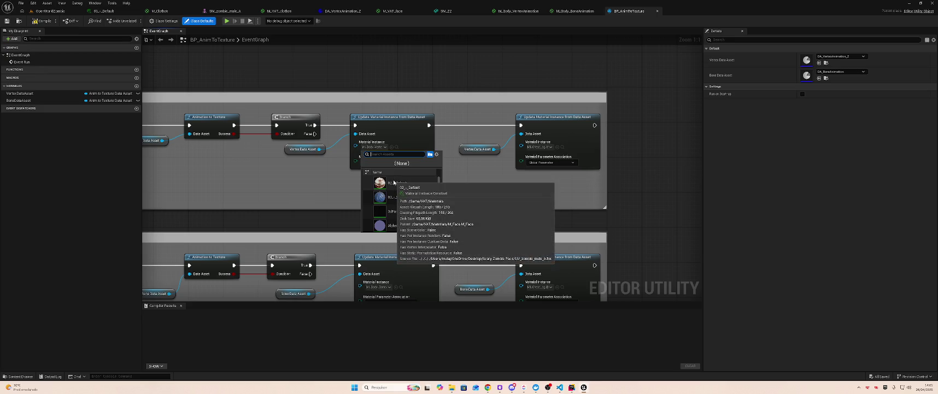
{"action": "left_click", "coordinate": [396, 182]}
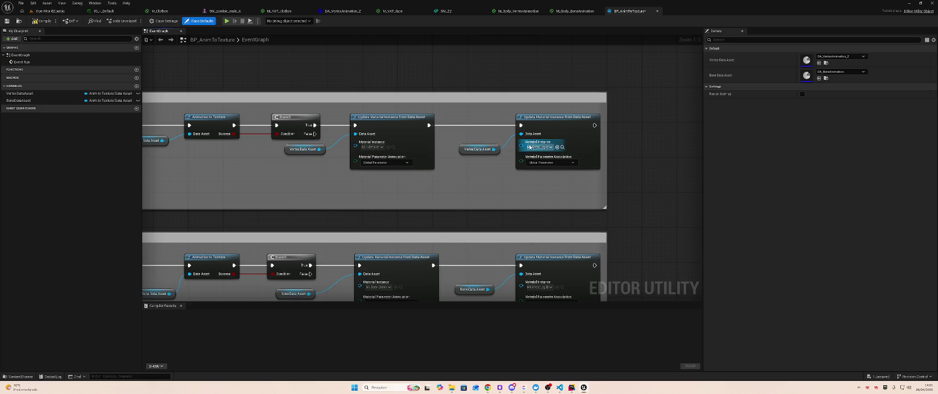
{"action": "left_click", "coordinate": [533, 147]}
{"action": "left_click", "coordinate": [547, 199]}
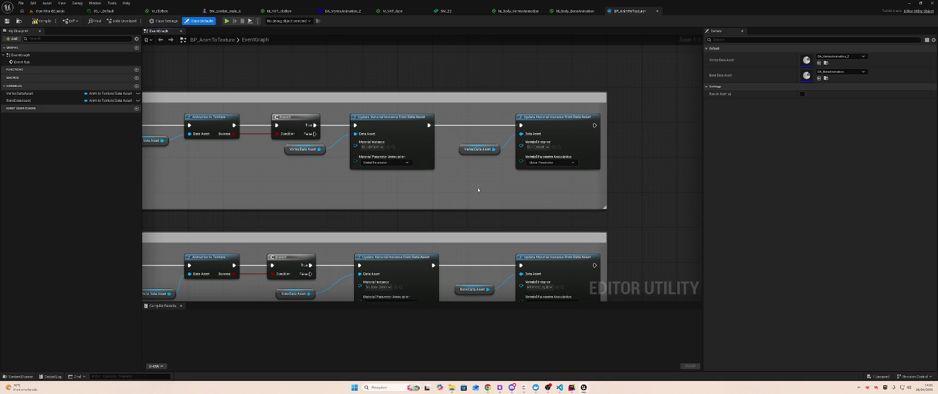
Step: Compile BP_AnimToTexture and return to the level
{"action": "left_click_drag", "start_coordinate": [403, 201], "coordinate": [433, 189]}
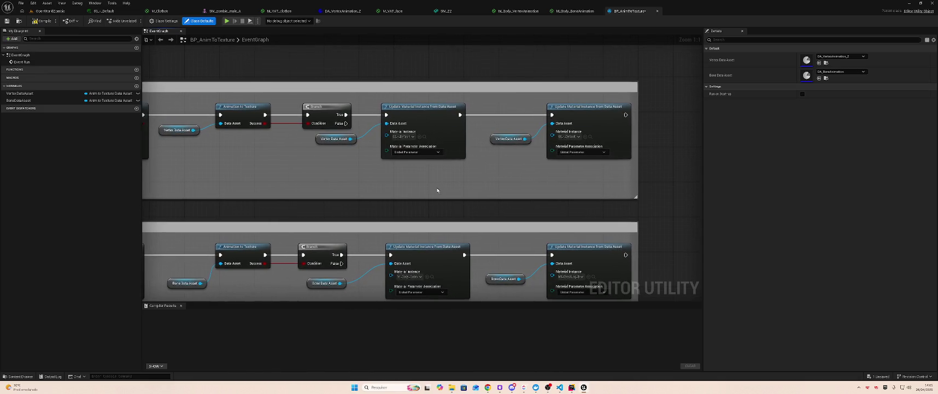
{"action": "left_click", "coordinate": [40, 22]}
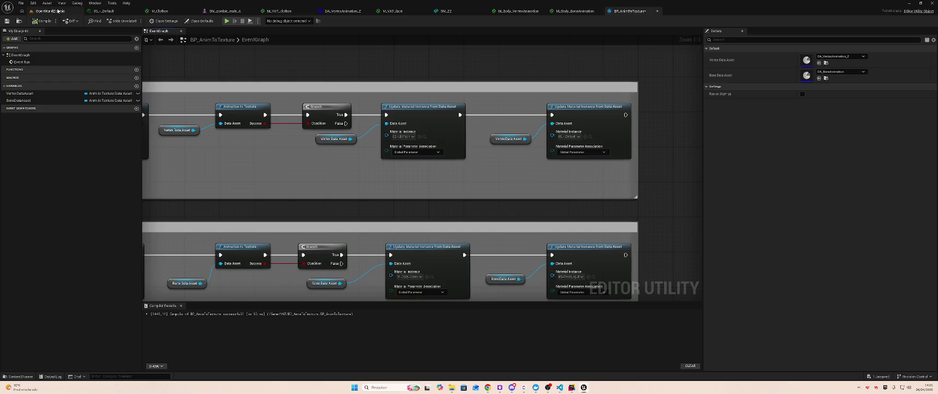
{"action": "left_click", "coordinate": [50, 11]}
{"action": "right_click", "coordinate": [239, 289]}
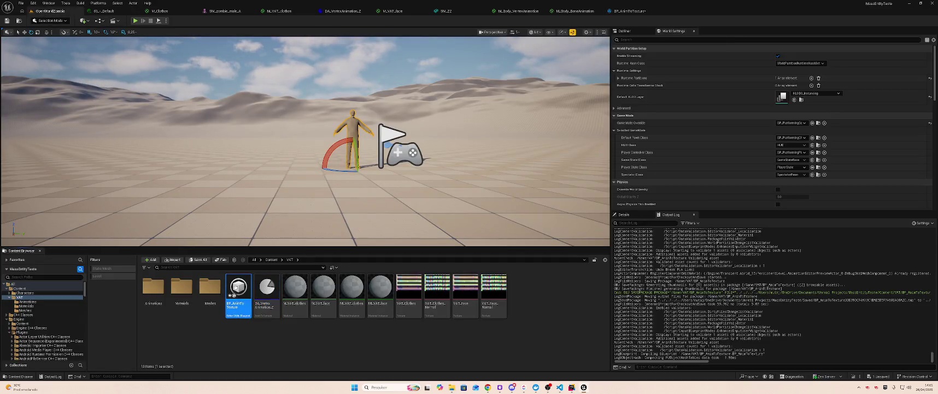
Step: Run the BP_AnimToTexture editor utility blueprint, save all assets, and select M_VAT_clothes
{"action": "key", "text": "Escape"}
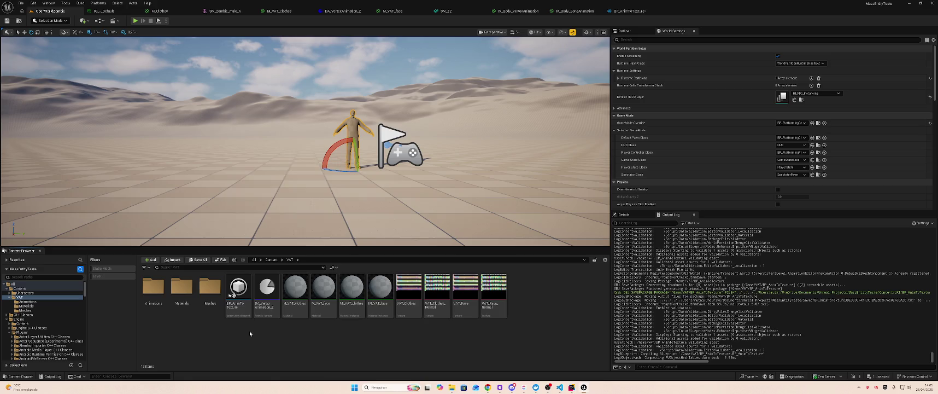
{"action": "key", "text": "ctrl+s"}
{"action": "right_click", "coordinate": [237, 295]}
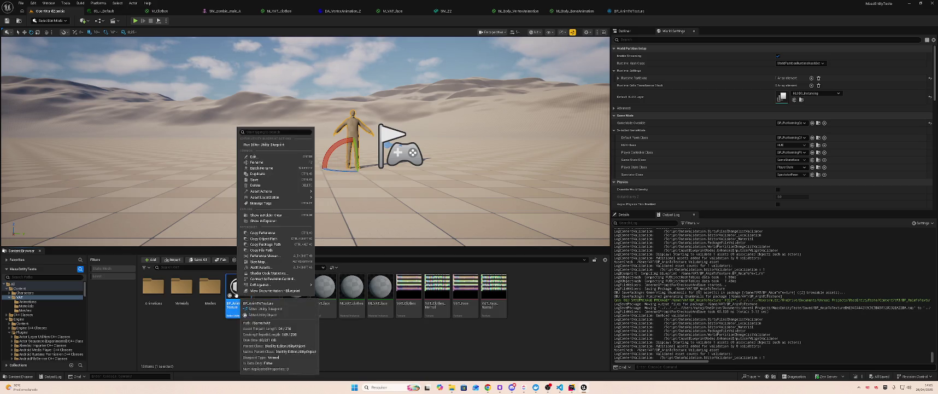
{"action": "left_click", "coordinate": [279, 148]}
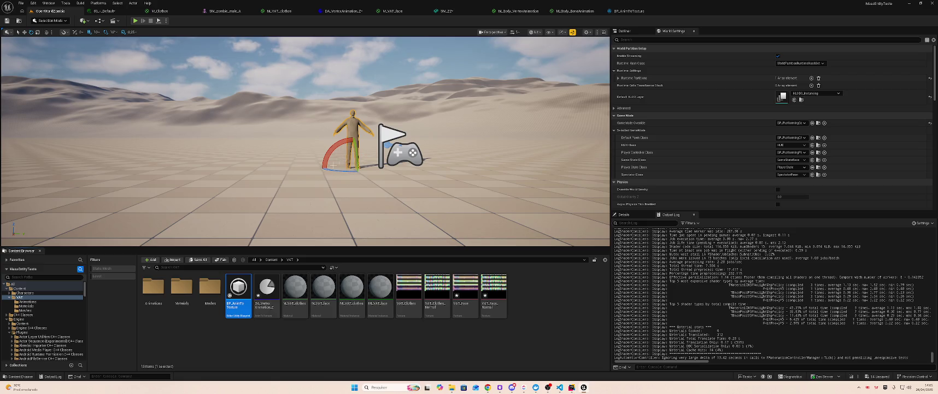
{"action": "key", "text": "ctrl+shift+s"}
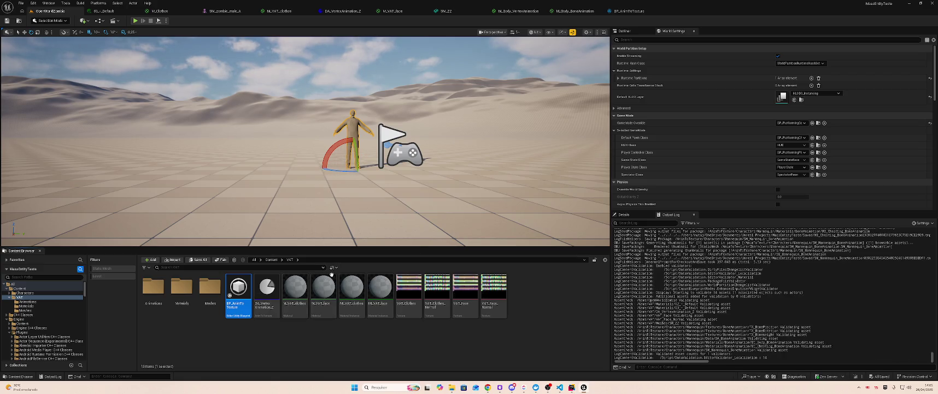
{"action": "left_click", "coordinate": [352, 290]}
Step: Feed the material attributes into MF_VertexAnimation in M_VAT_clothes and M_VAT_face, saving M_VAT_clothes
{"action": "double_click", "coordinate": [298, 288]}
{"action": "left_click_drag", "start_coordinate": [527, 76], "coordinate": [524, 75]}
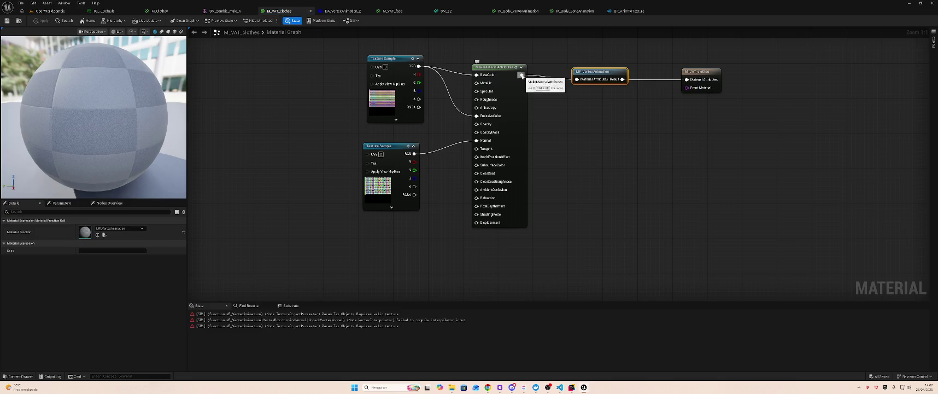
{"action": "key", "text": "ctrl+s"}
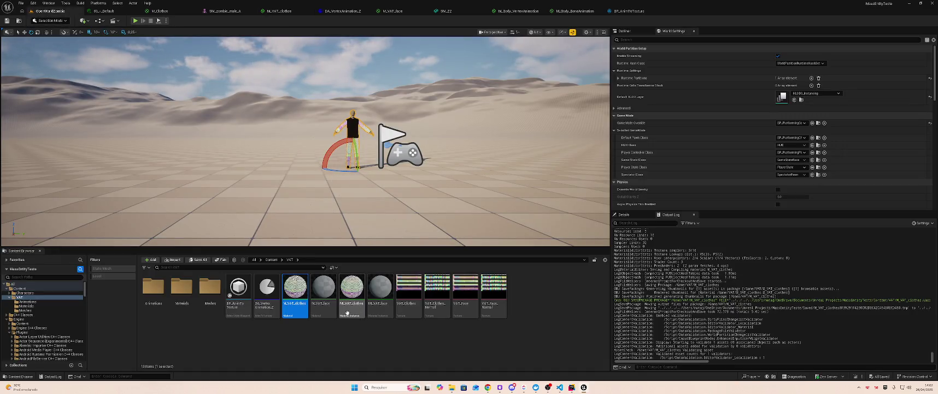
{"action": "double_click", "coordinate": [328, 295]}
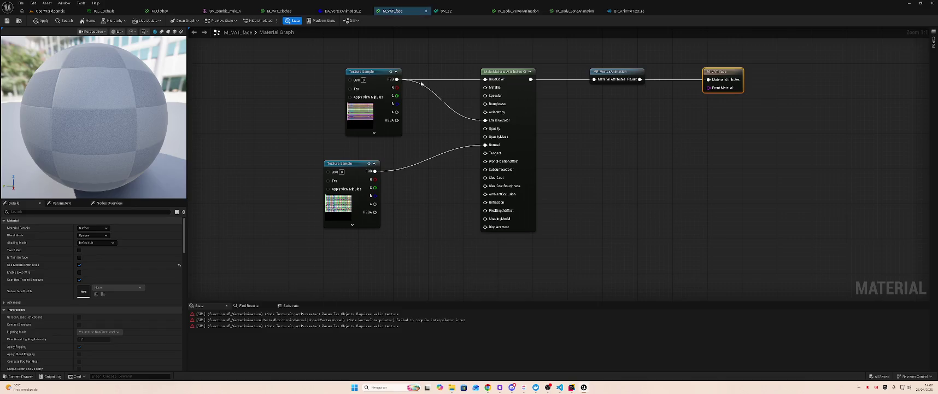
{"action": "left_click_drag", "start_coordinate": [530, 79], "coordinate": [709, 79]}
{"action": "key", "text": "ctrl+a"}
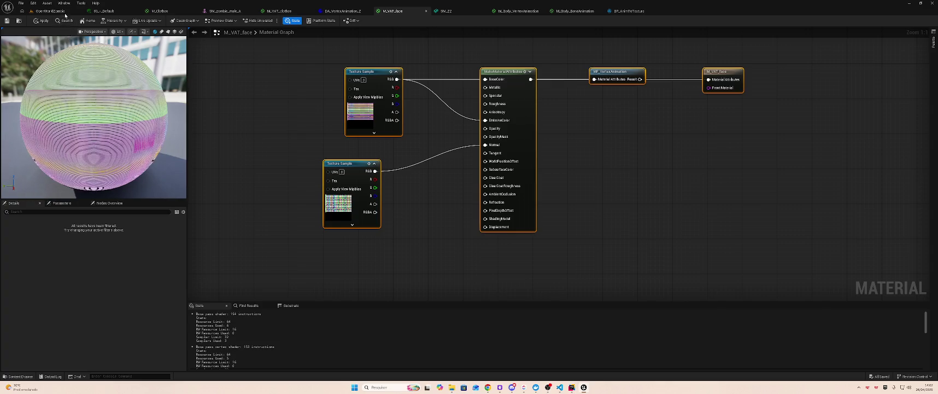
Step: Return to the OpenWorldZombie level and browse into the VAT Materials folder
{"action": "left_click", "coordinate": [58, 11]}
{"action": "left_click", "coordinate": [328, 206]}
{"action": "left_click_drag", "start_coordinate": [328, 206], "coordinate": [382, 206]}
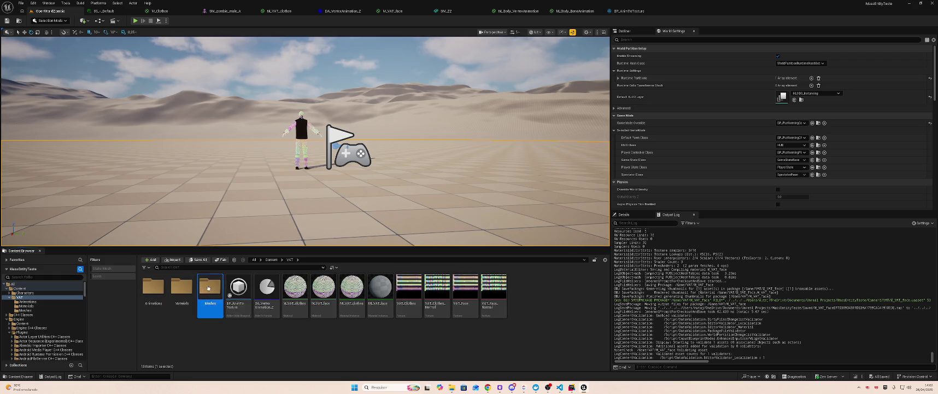
{"action": "double_click", "coordinate": [199, 289]}
{"action": "key", "text": "alt+Left"}
{"action": "double_click", "coordinate": [182, 287]}
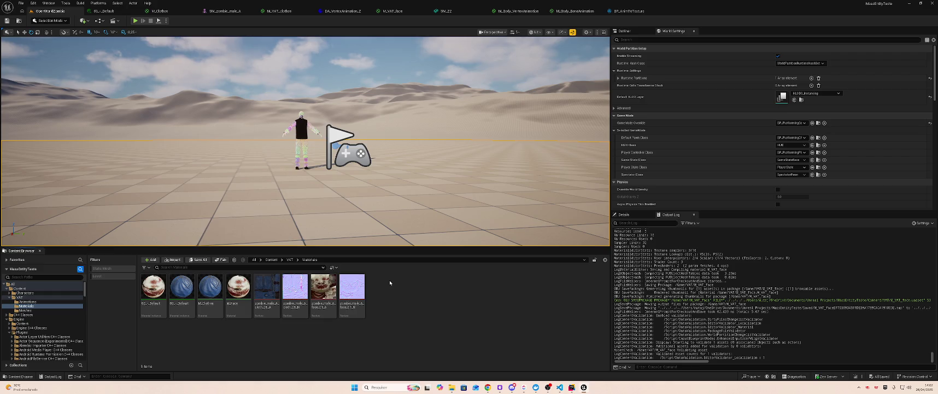
Step: Reopen M_VAT_clothes, nudge the MF_VertexAnimation node, and reapply the material
{"action": "key", "text": "alt+Left"}
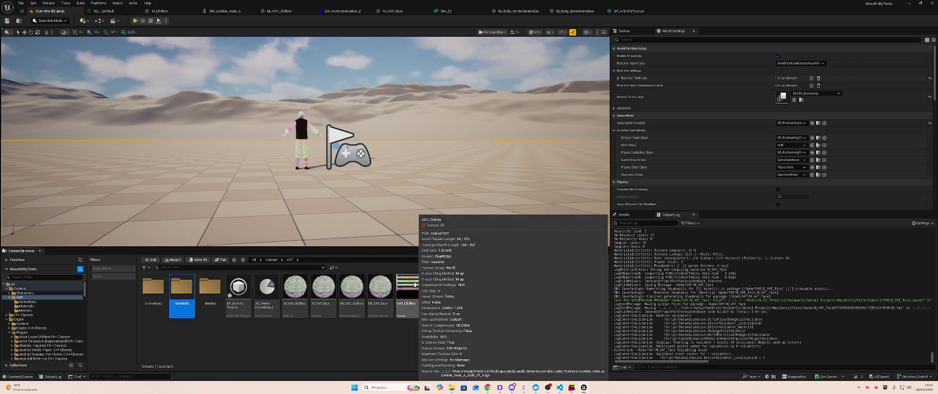
{"action": "double_click", "coordinate": [302, 290]}
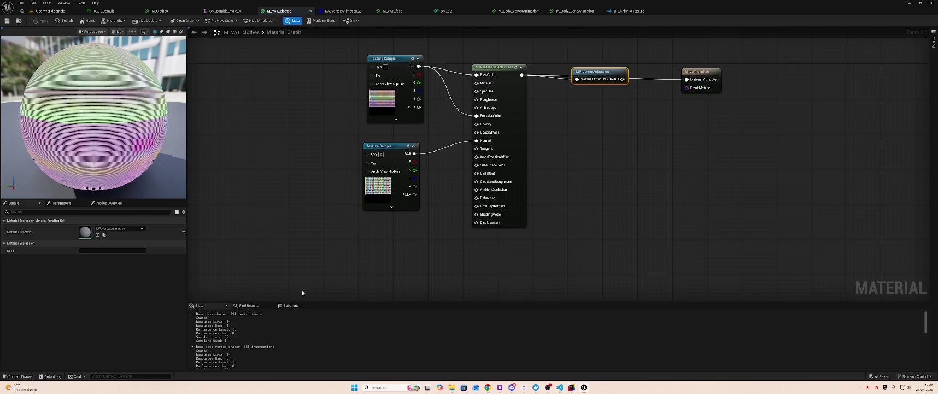
{"action": "mouse_move", "coordinate": [600, 79]}
{"action": "left_mouse_down"}
{"action": "mouse_move", "coordinate": [601, 102]}
{"action": "mouse_move", "coordinate": [600, 88]}
{"action": "mouse_move", "coordinate": [687, 80]}
{"action": "left_mouse_up"}
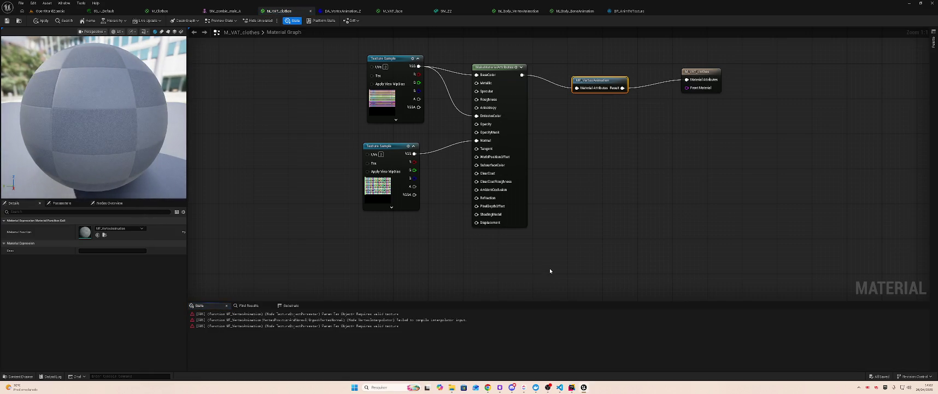
{"action": "key", "text": "ctrl+s"}
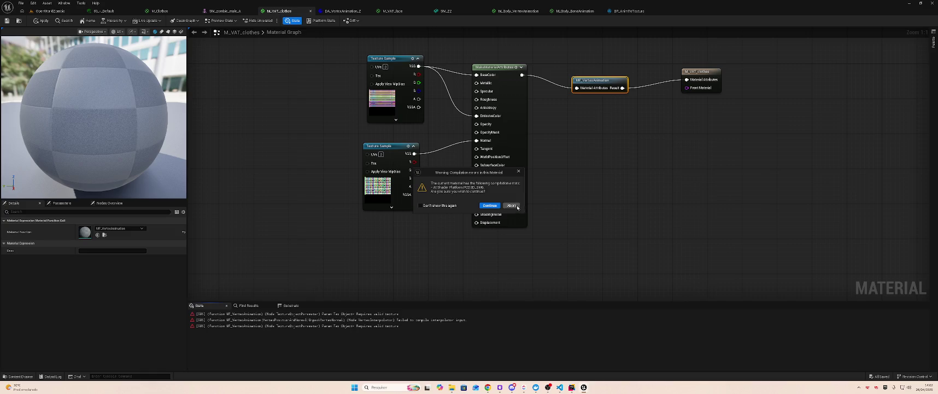
Step: In Chrome, close the temporary chat tab and switch to the MassZombie documentation page
{"action": "key", "text": "alt+Tab"}
{"action": "key", "text": "alt+Tab"}
{"action": "key", "text": "alt+Tab"}
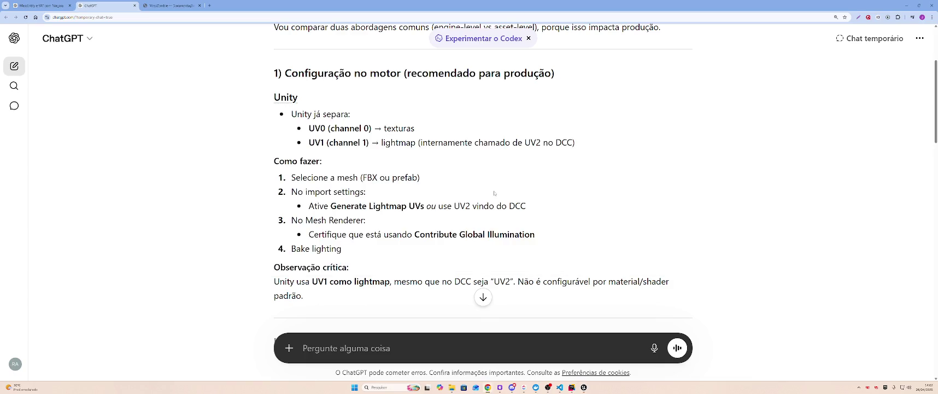
{"action": "scroll", "coordinate": [494, 193], "scroll_direction": "down", "scroll_amount": 7}
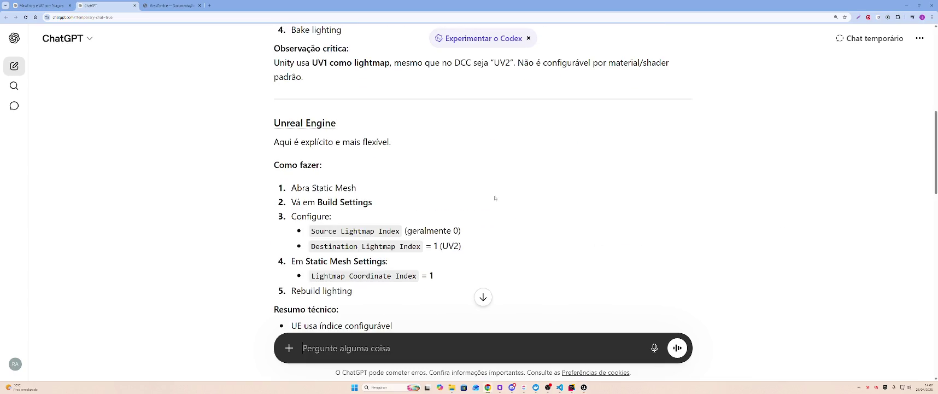
{"action": "middle_click", "coordinate": [108, 4]}
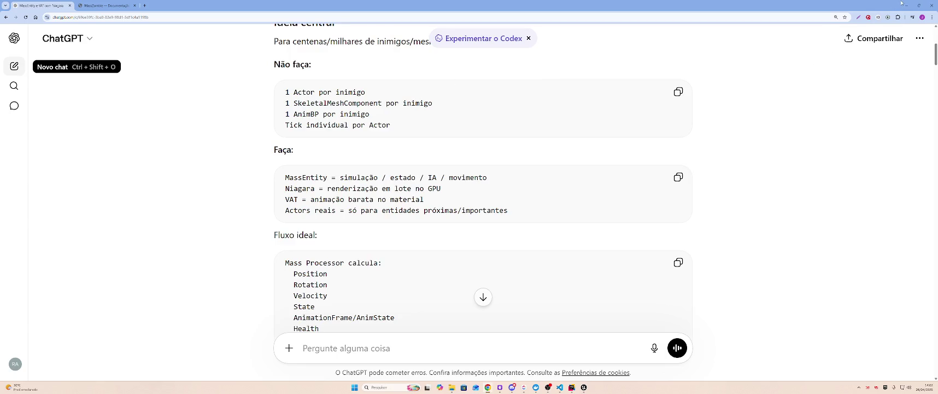
{"action": "left_click", "coordinate": [904, 5]}
{"action": "left_click", "coordinate": [488, 387]}
{"action": "left_click", "coordinate": [106, 5]}
Step: Highlight the Static Mesh, Animation Sequences and Vertex Animation lines in section 6
{"action": "scroll", "coordinate": [338, 163], "scroll_direction": "up", "scroll_amount": 15}
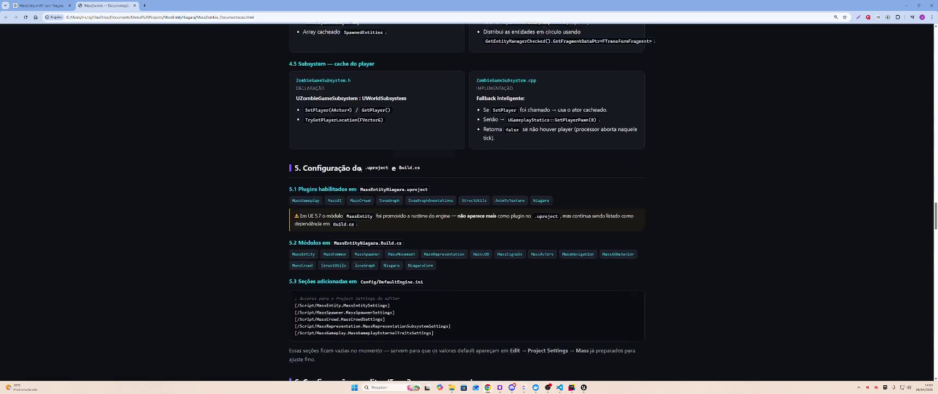
{"action": "scroll", "coordinate": [371, 179], "scroll_direction": "up", "scroll_amount": 10}
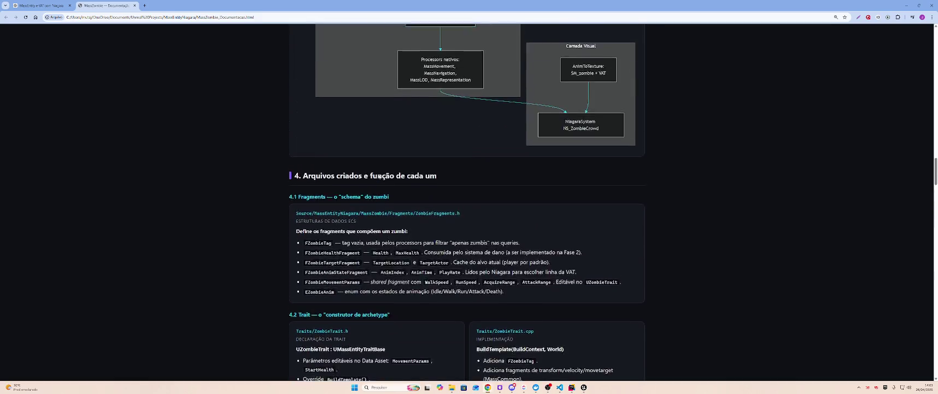
{"action": "scroll", "coordinate": [370, 218], "scroll_direction": "down", "scroll_amount": 15}
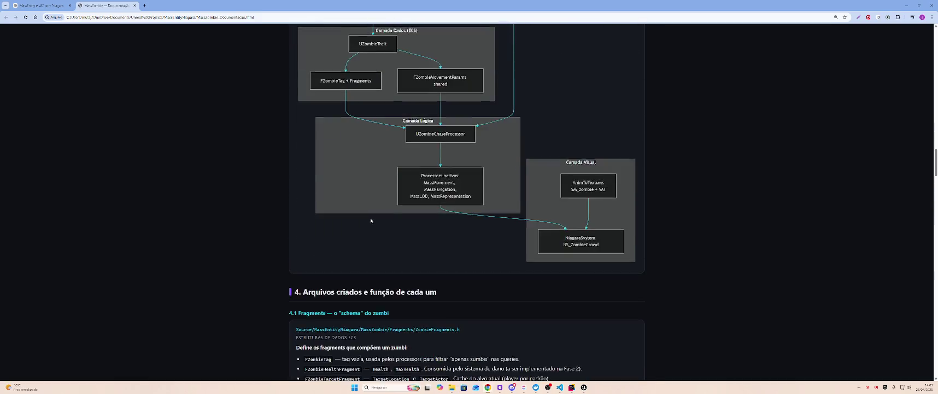
{"action": "scroll", "coordinate": [370, 217], "scroll_direction": "down", "scroll_amount": 4}
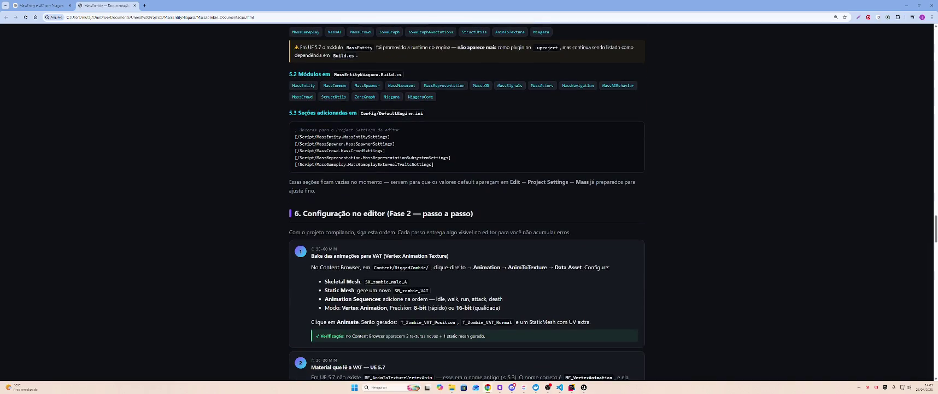
{"action": "scroll", "coordinate": [350, 208], "scroll_direction": "down", "scroll_amount": 3}
{"action": "scroll", "coordinate": [336, 200], "scroll_direction": "up", "scroll_amount": 1}
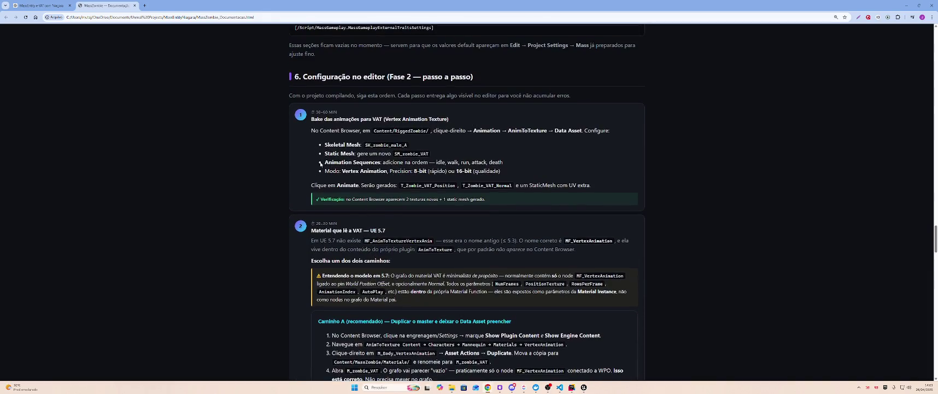
{"action": "left_click_drag", "start_coordinate": [323, 146], "coordinate": [449, 155]}
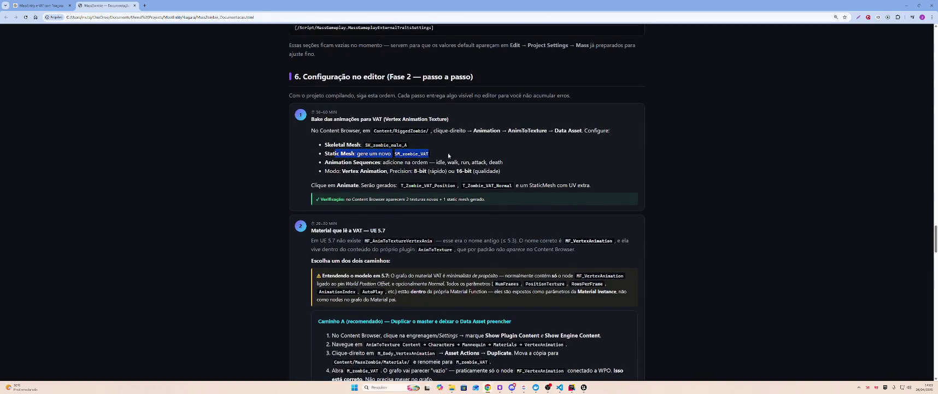
{"action": "left_click", "coordinate": [328, 160]}
{"action": "left_click_drag", "start_coordinate": [328, 154], "coordinate": [431, 152]}
{"action": "left_click", "coordinate": [391, 163]}
{"action": "left_click_drag", "start_coordinate": [323, 163], "coordinate": [509, 162]}
{"action": "left_click", "coordinate": [511, 161]}
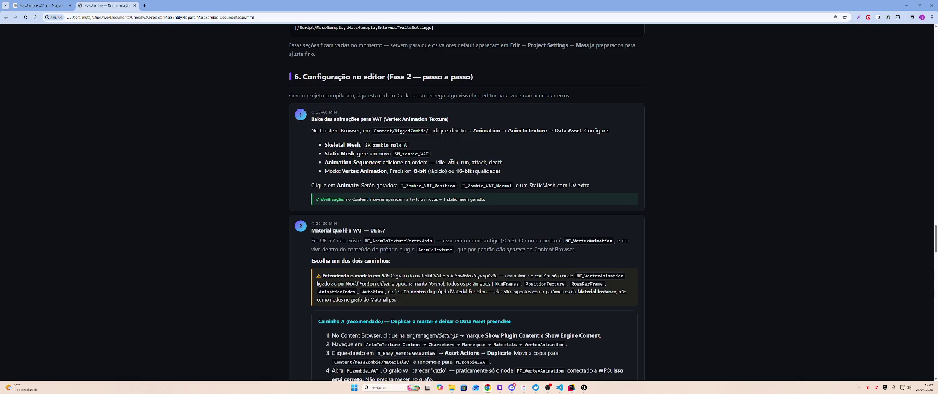
{"action": "left_click_drag", "start_coordinate": [325, 172], "coordinate": [529, 173]}
{"action": "left_click", "coordinate": [482, 181]}
Step: Read further down section 6, then bring up the YouTube tutorial window and move it aside
{"action": "left_click_drag", "start_coordinate": [319, 232], "coordinate": [385, 231]}
{"action": "left_click", "coordinate": [385, 230]}
{"action": "scroll", "coordinate": [449, 234], "scroll_direction": "down", "scroll_amount": 1}
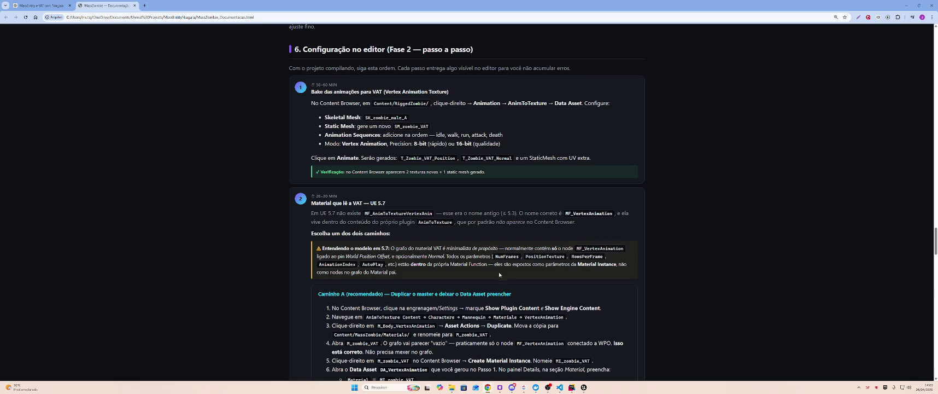
{"action": "scroll", "coordinate": [498, 281], "scroll_direction": "down", "scroll_amount": 1}
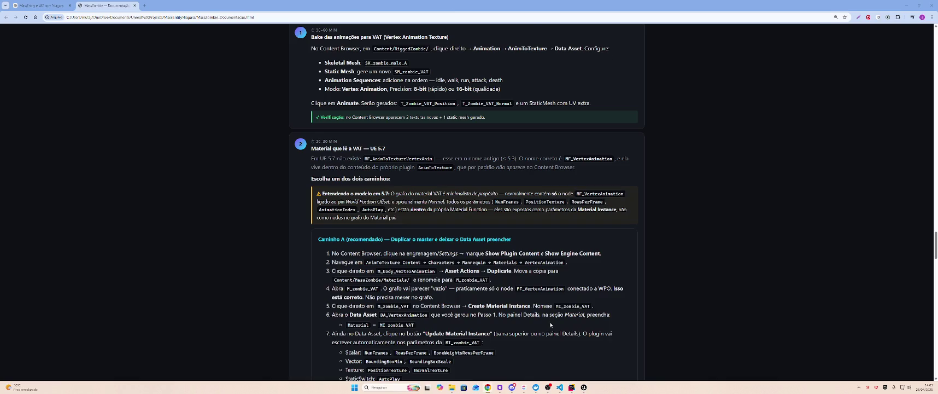
{"action": "mouse_move", "coordinate": [487, 387]}
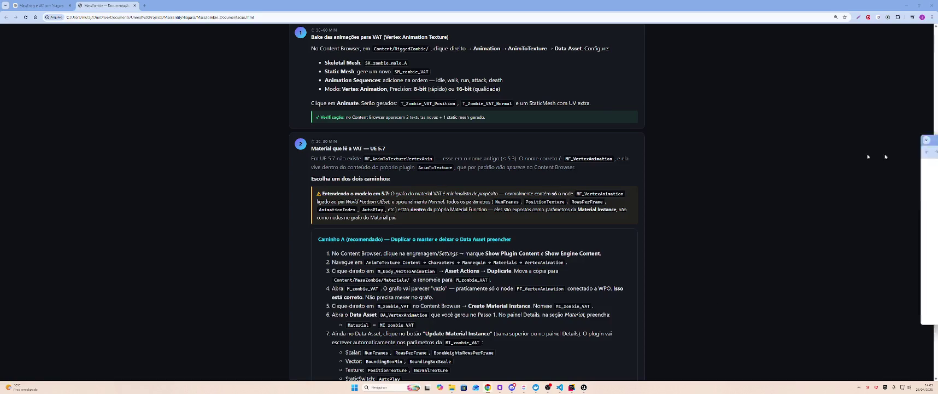
{"action": "key", "text": "alt+Tab"}
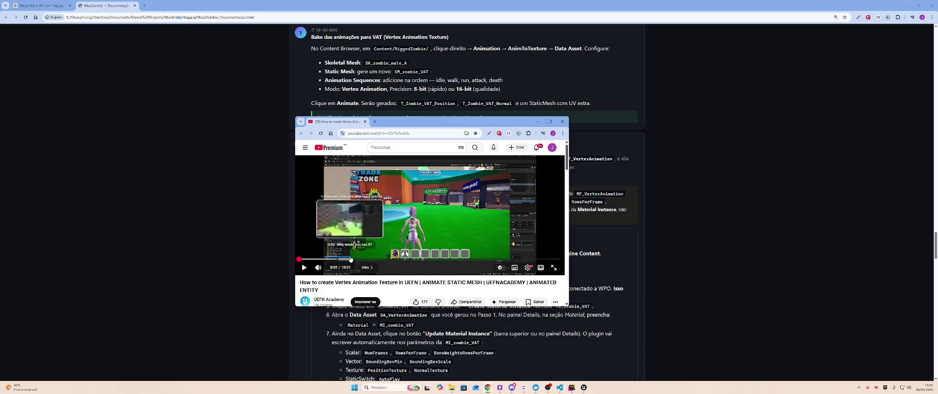
{"action": "left_click_drag", "start_coordinate": [320, 124], "coordinate": [937, 174]}
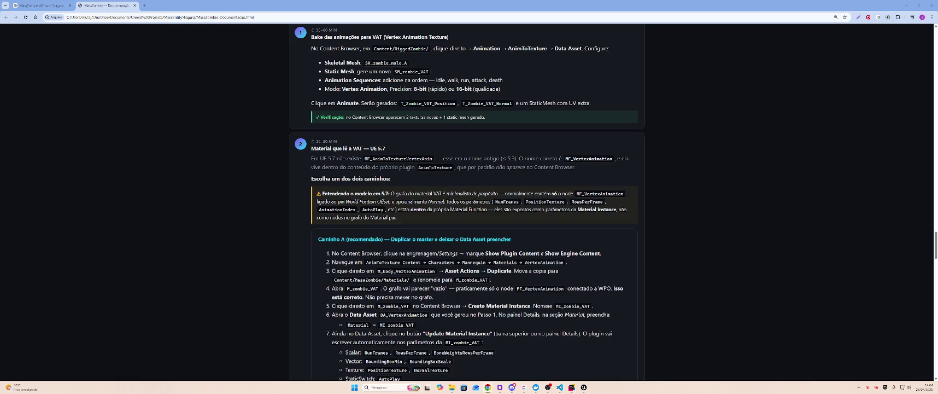
{"action": "key", "text": "alt+Tab"}
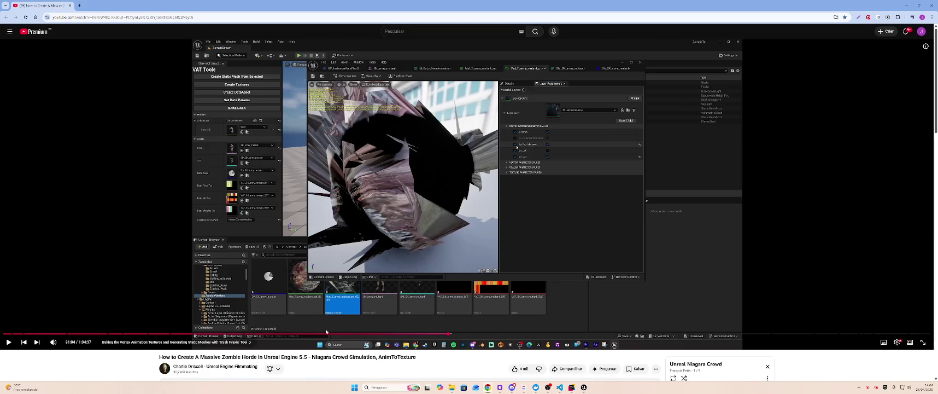
Step: Scrub the tutorial between 24:28 and 17:18, mute it, and resume from 20:39
{"action": "left_click", "coordinate": [357, 334]}
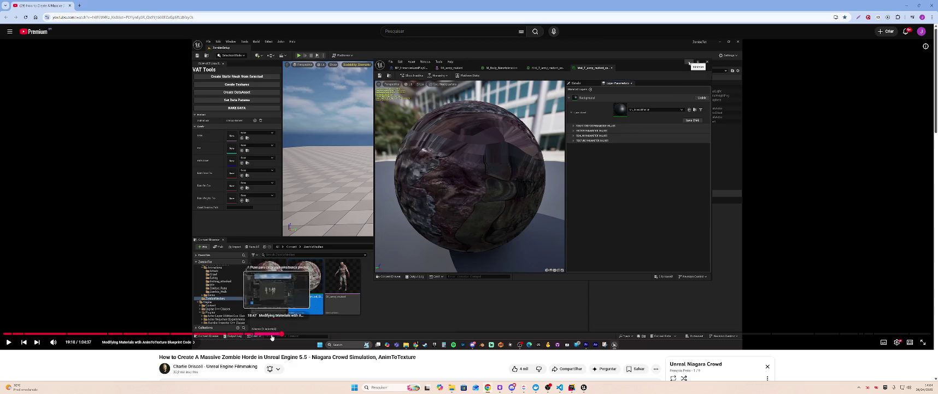
{"action": "left_click", "coordinate": [261, 335]}
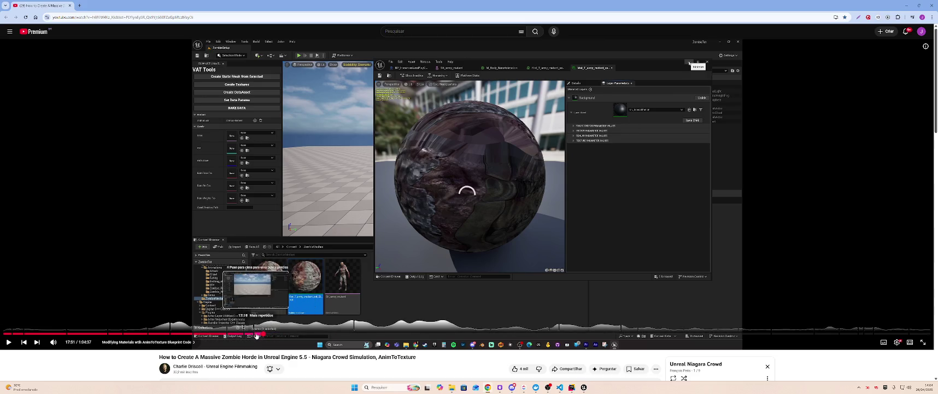
{"action": "left_click", "coordinate": [257, 335]}
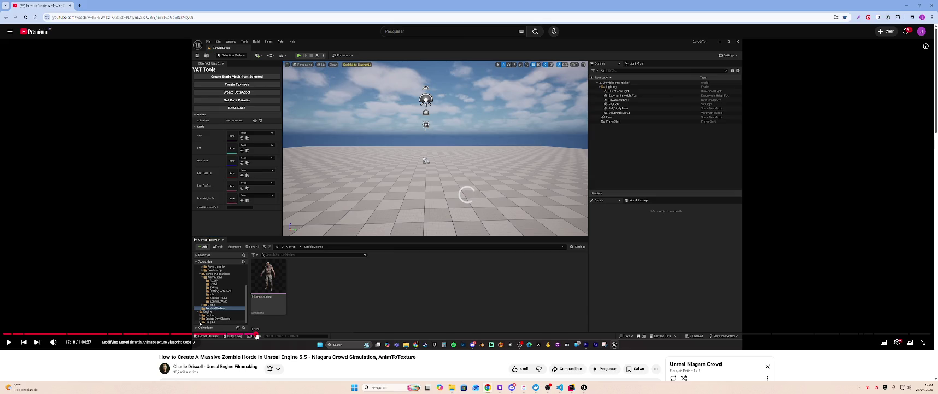
{"action": "left_click", "coordinate": [293, 334]}
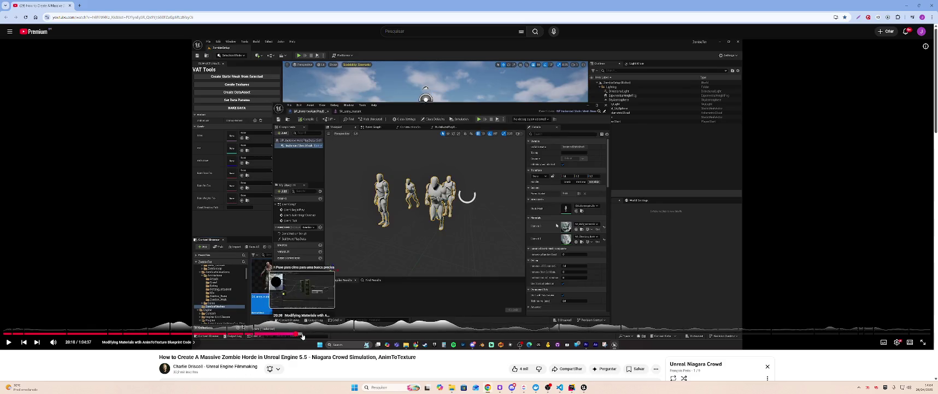
{"action": "left_click", "coordinate": [53, 342]}
{"action": "left_click", "coordinate": [277, 234]}
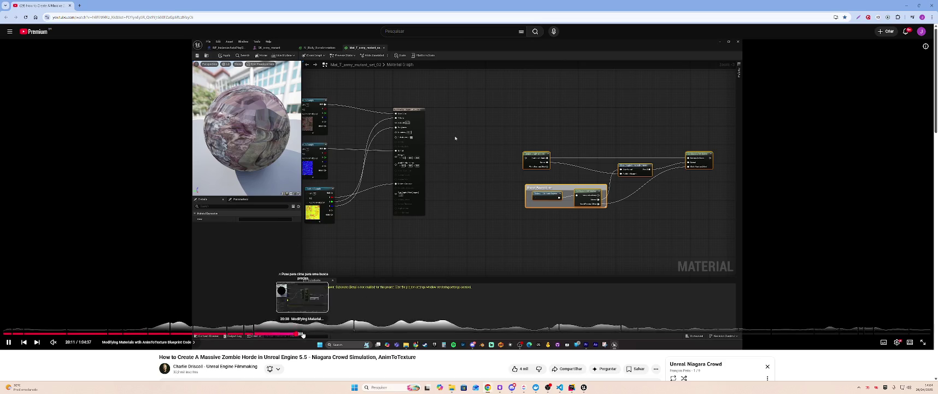
{"action": "left_click", "coordinate": [303, 334]}
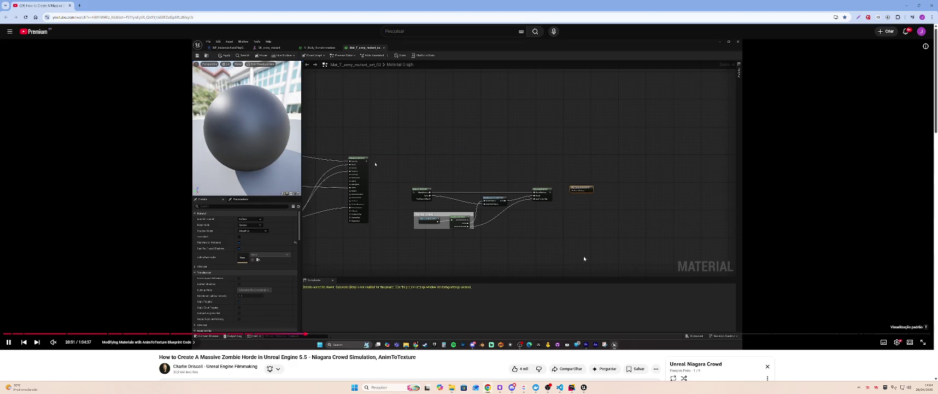
Step: Reset the page zoom to 100% and watch the tutorial fullscreen
{"action": "key", "text": "ctrl+plus"}
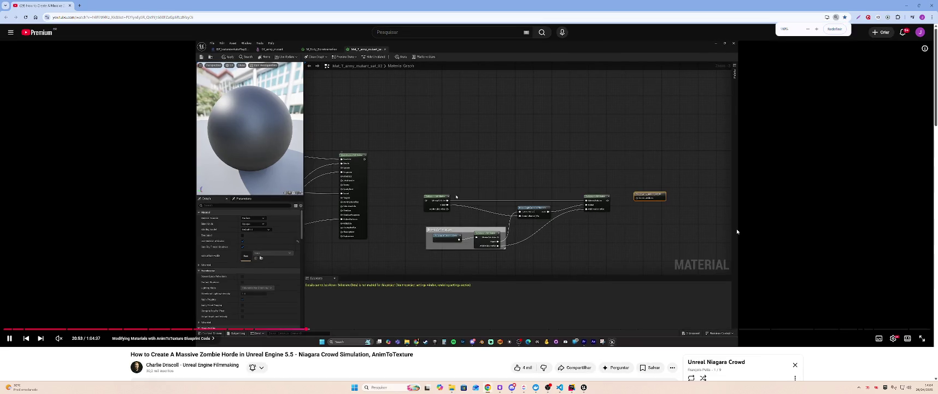
{"action": "key", "text": "ctrl+minus"}
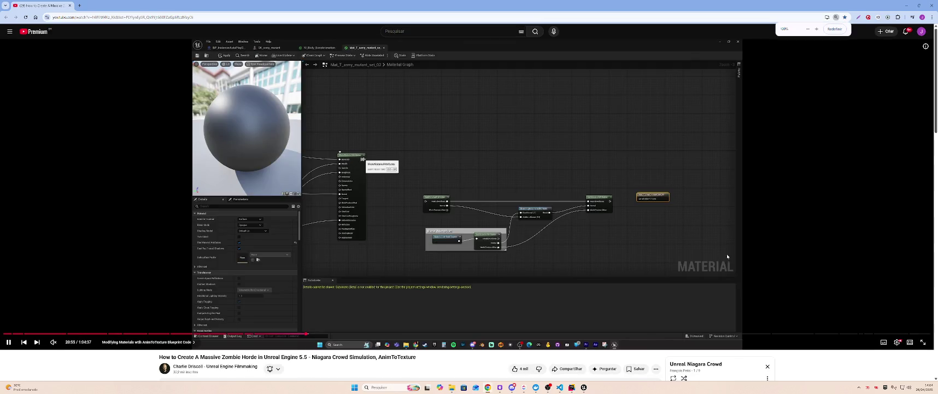
{"action": "left_click", "coordinate": [921, 342]}
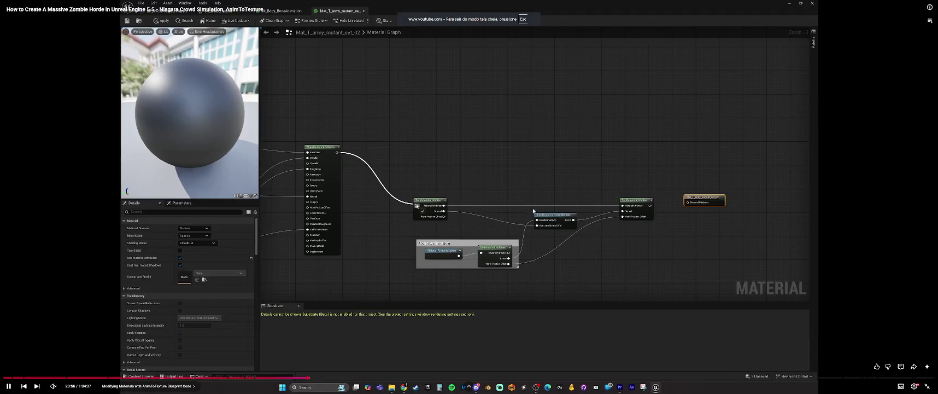
Step: Rewind the tutorial to 20:08 and set its playback speed to 2x
{"action": "left_click", "coordinate": [500, 202]}
{"action": "left_click", "coordinate": [511, 198]}
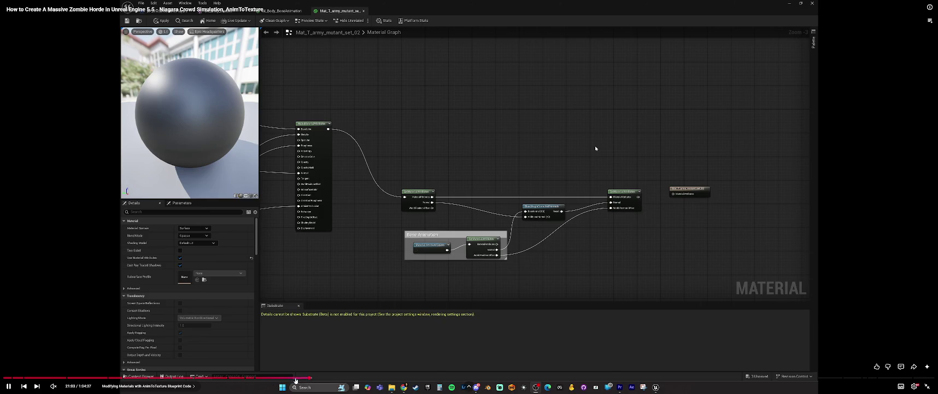
{"action": "left_click", "coordinate": [295, 380]}
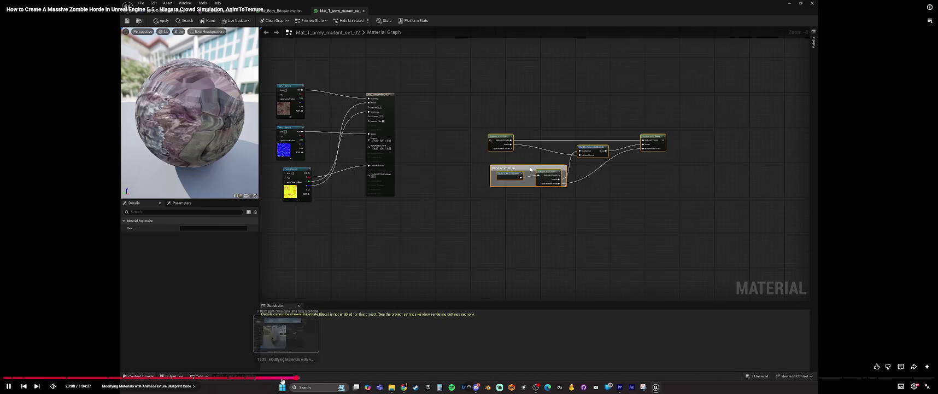
{"action": "left_click", "coordinate": [914, 386]}
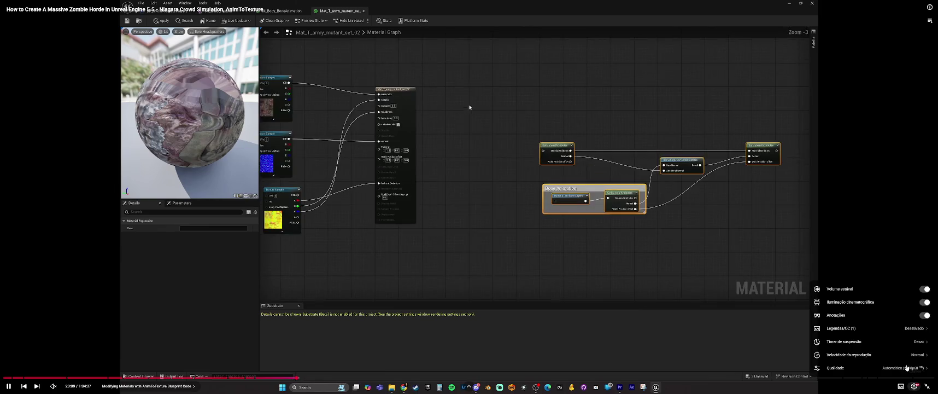
{"action": "left_click", "coordinate": [901, 357]}
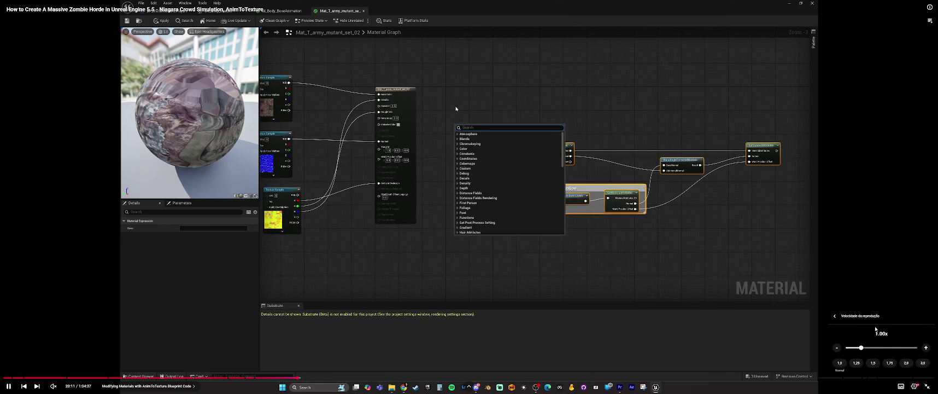
{"action": "left_click", "coordinate": [907, 362]}
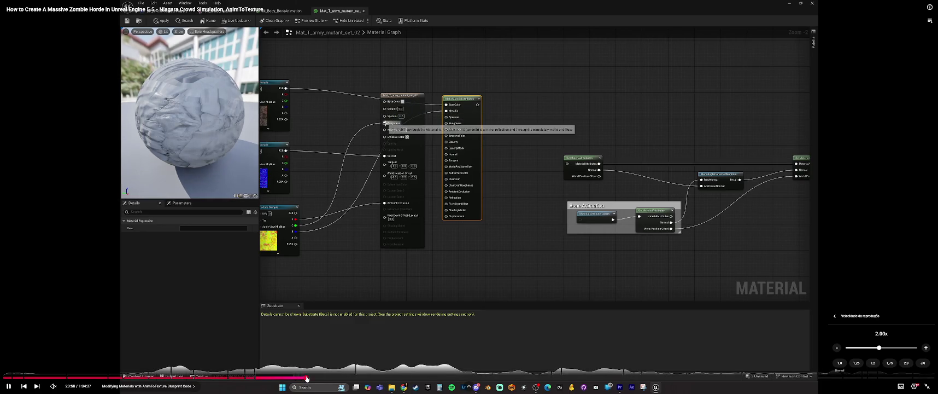
Step: Change the video quality and seek from 20:50 through 21:03 to 22:55
{"action": "left_click", "coordinate": [306, 378]}
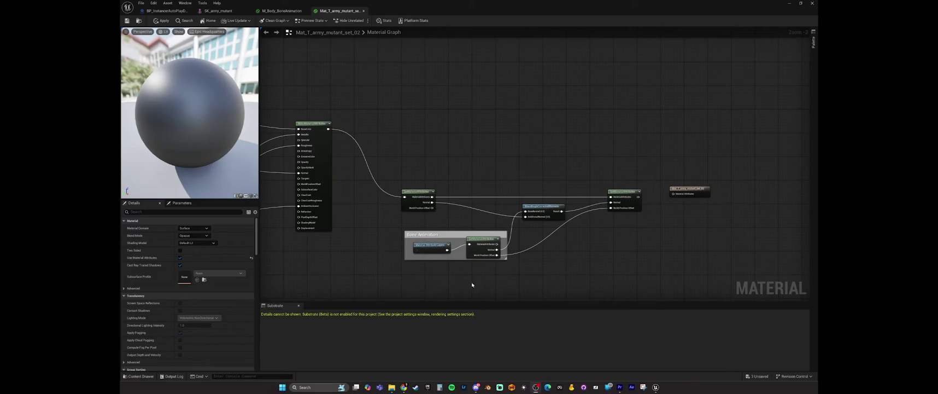
{"action": "mouse_move", "coordinate": [390, 238]}
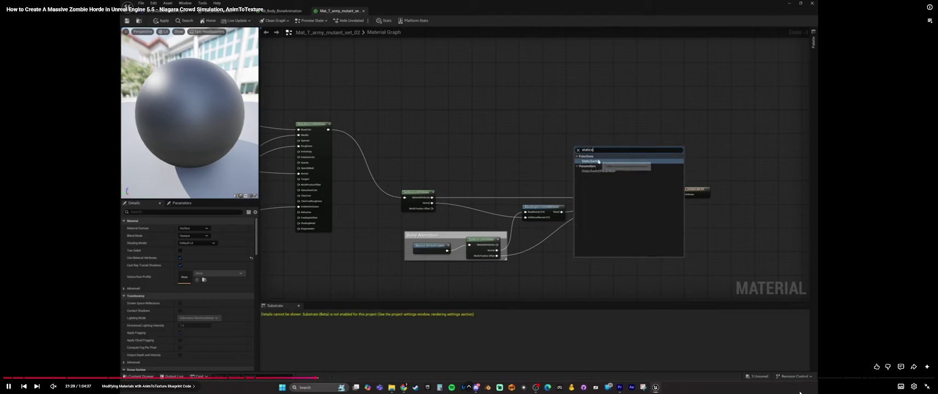
{"action": "left_click", "coordinate": [913, 387]}
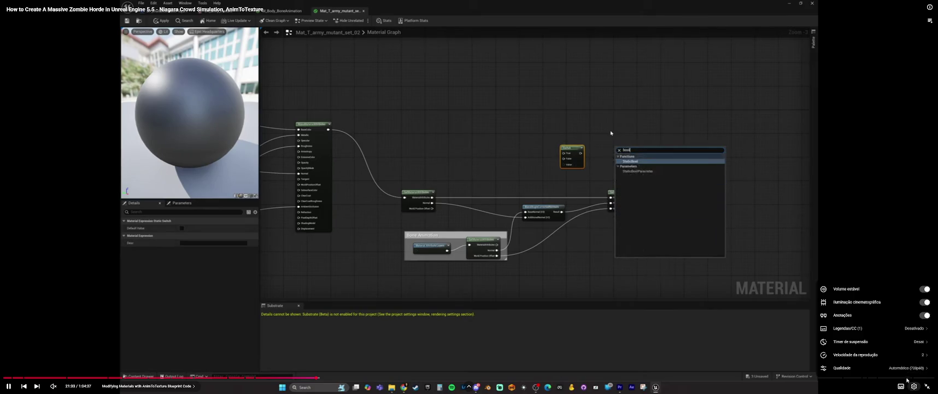
{"action": "left_click", "coordinate": [882, 348]}
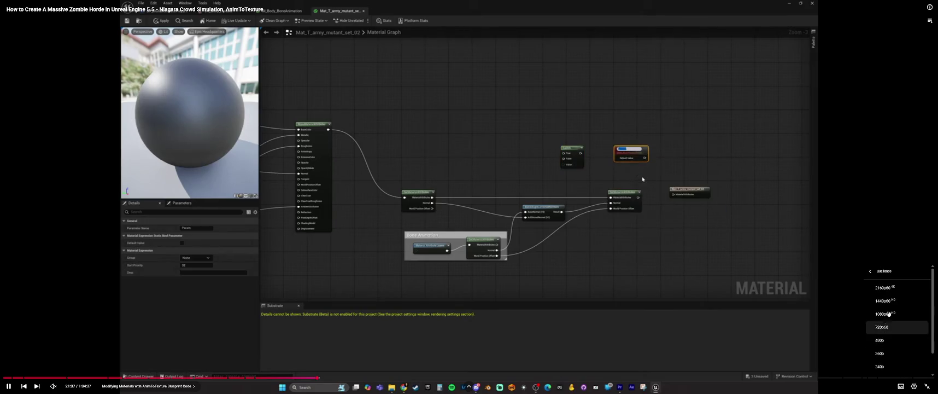
{"action": "left_click", "coordinate": [895, 294]}
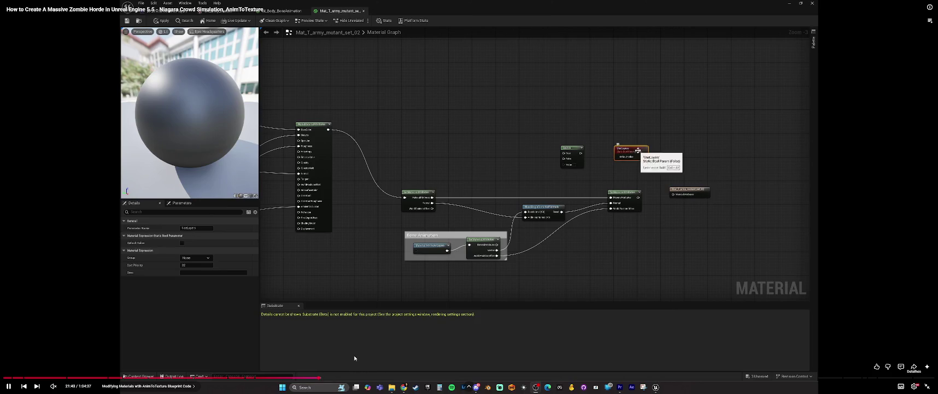
{"action": "left_click", "coordinate": [315, 378]}
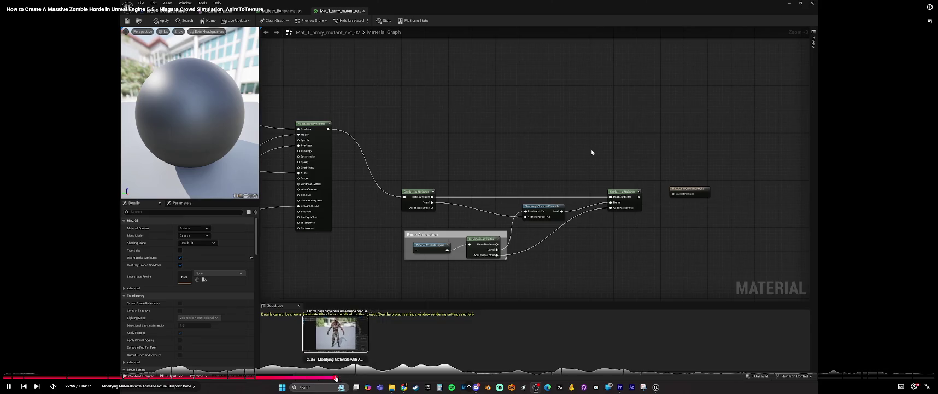
{"action": "left_click", "coordinate": [338, 377]}
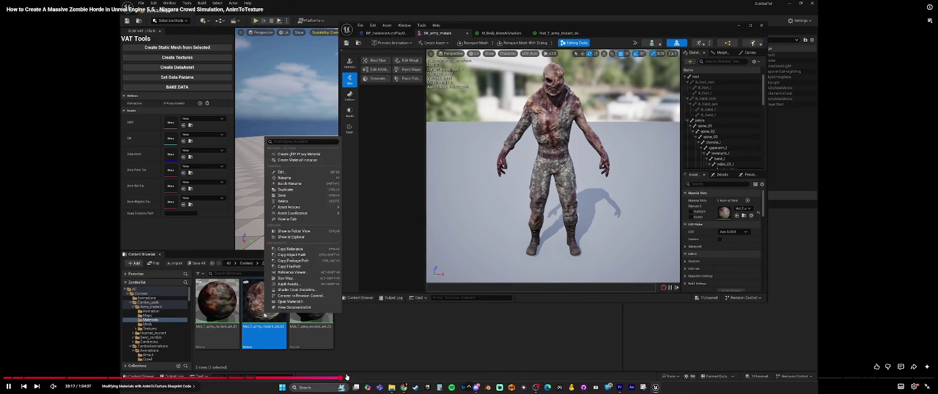
Step: Skip the tutorial to 24:27, rewind to 20:15, then exit fullscreen and return to Unreal
{"action": "left_click", "coordinate": [349, 378]}
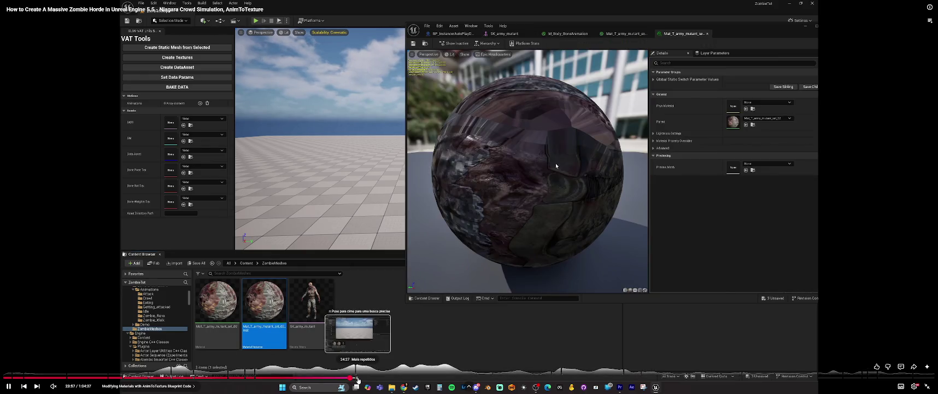
{"action": "left_click", "coordinate": [358, 378]}
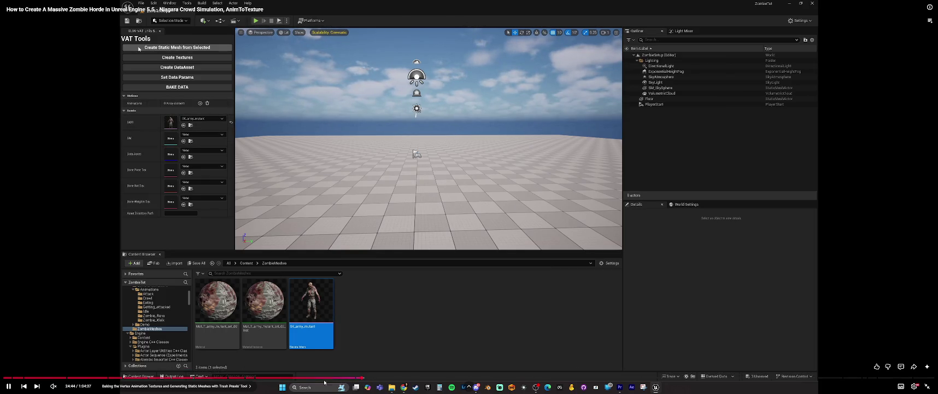
{"action": "left_click", "coordinate": [299, 378]}
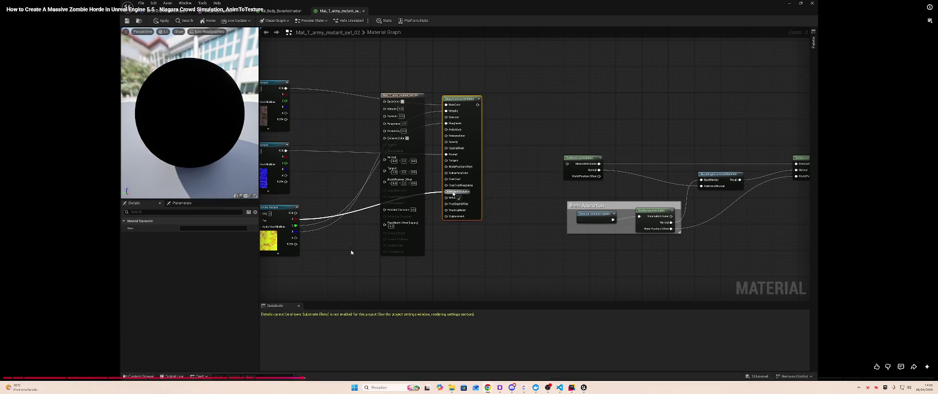
{"action": "double_click", "coordinate": [364, 184]}
{"action": "key", "text": "alt+Tab"}
{"action": "key", "text": "alt+Tab"}
{"action": "key", "text": "alt+Tab"}
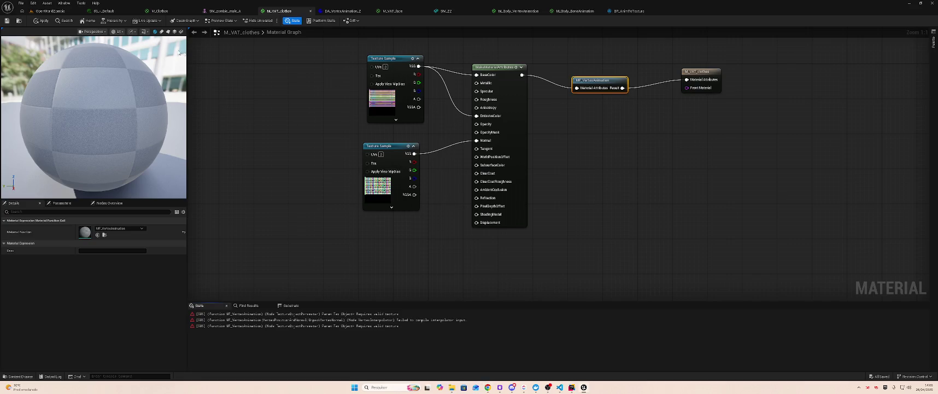
Step: Open the original M_Clothes material from the Materials folder and paste in MF_VertexAnimation
{"action": "left_click", "coordinate": [50, 11]}
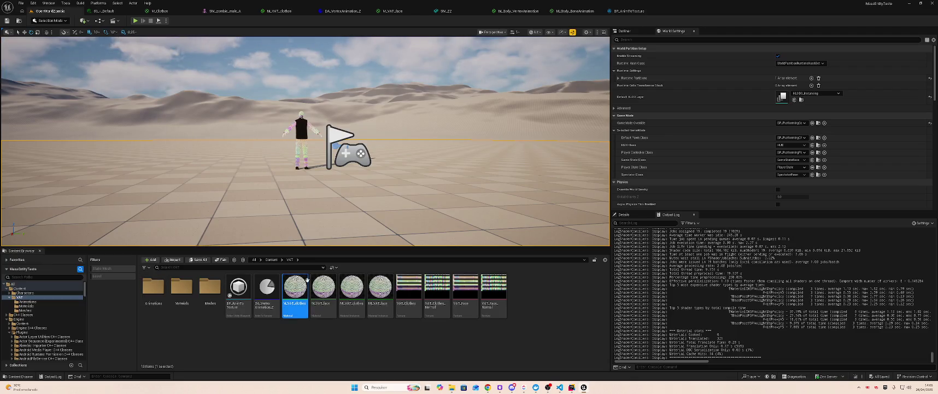
{"action": "left_click", "coordinate": [279, 11]}
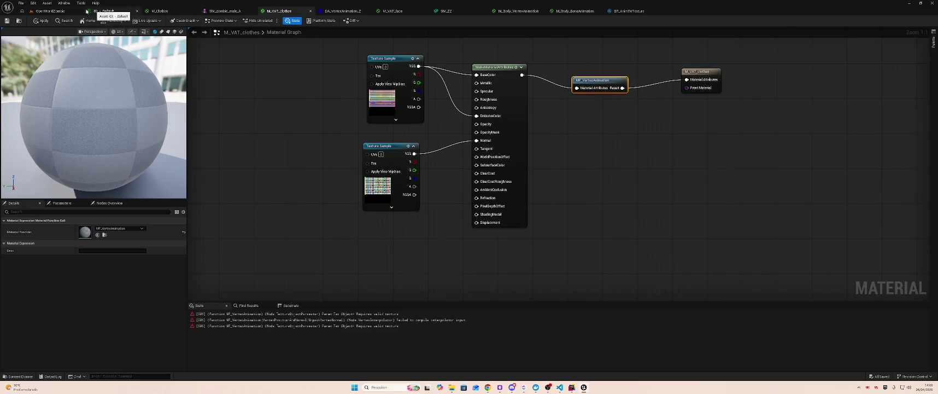
{"action": "left_click", "coordinate": [50, 11]}
{"action": "double_click", "coordinate": [182, 287]}
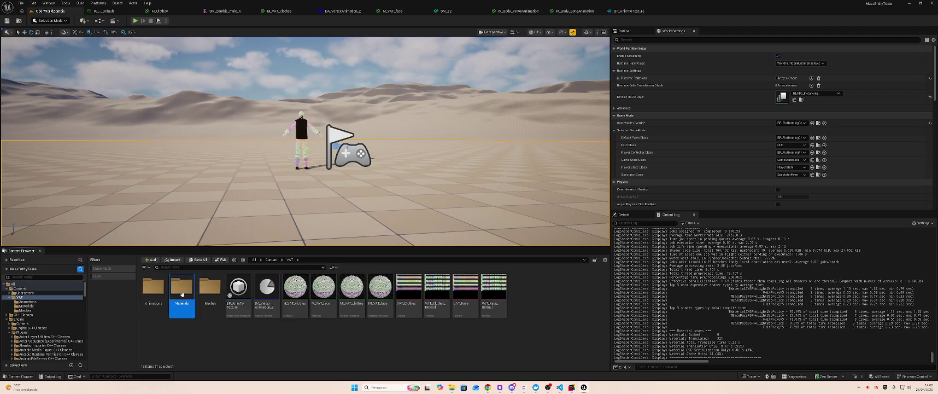
{"action": "double_click", "coordinate": [220, 279]}
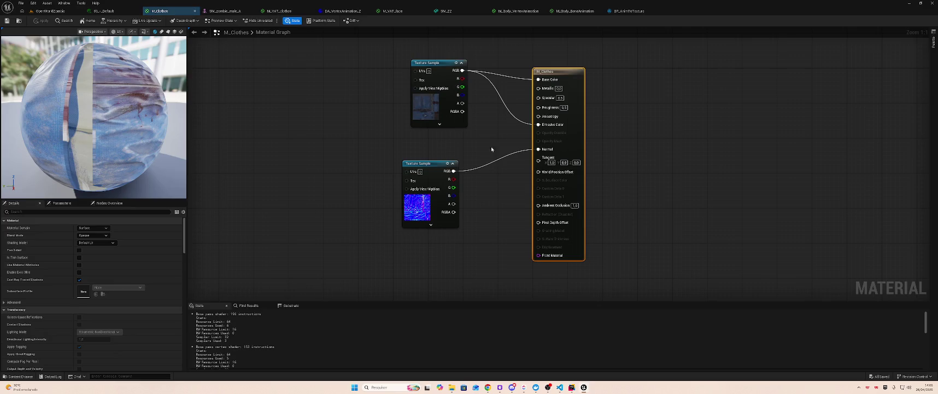
{"action": "key", "text": "ctrl+v"}
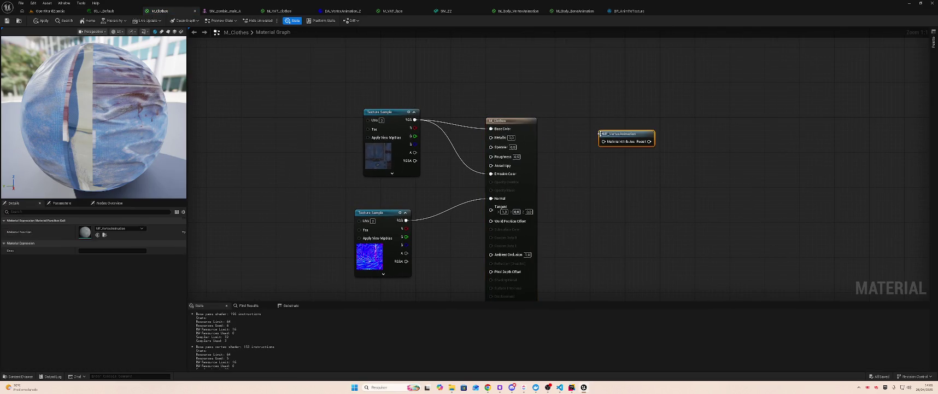
Step: Add a MakeMaterialAttributes node and rewire the colour and normal textures into its BaseColor and Normal
{"action": "left_click_drag", "start_coordinate": [520, 127], "coordinate": [681, 133]}
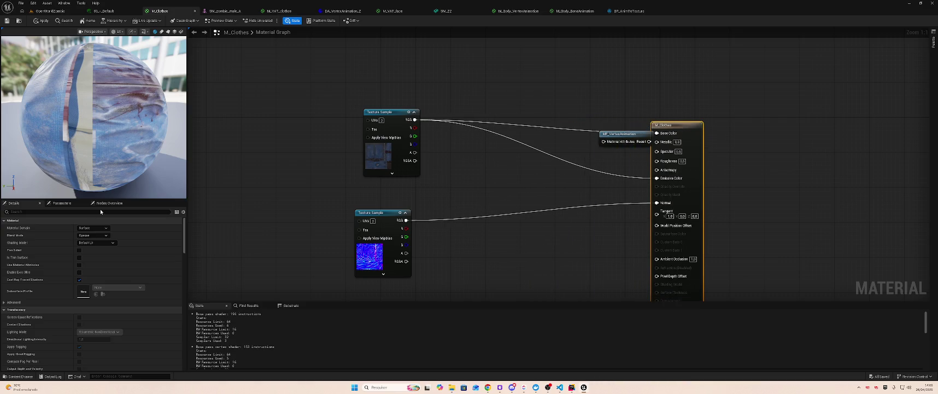
{"action": "right_click", "coordinate": [467, 160]}
{"action": "type", "text": "makemat"}
{"action": "key", "text": "Return"}
{"action": "mouse_move", "coordinate": [468, 156]}
{"action": "left_mouse_down"}
{"action": "mouse_move", "coordinate": [488, 147]}
{"action": "mouse_move", "coordinate": [485, 137]}
{"action": "left_mouse_up"}
{"action": "mouse_move", "coordinate": [659, 133]}
{"action": "left_mouse_down"}
{"action": "mouse_move", "coordinate": [541, 150]}
{"action": "mouse_move", "coordinate": [485, 146]}
{"action": "left_mouse_up"}
{"action": "left_click", "coordinate": [657, 182], "text": "ctrl"}
{"action": "left_click_drag", "start_coordinate": [657, 182], "coordinate": [481, 188]}
{"action": "left_click", "coordinate": [632, 194]}
{"action": "left_click_drag", "start_coordinate": [652, 206], "coordinate": [481, 211]}
Step: Enable Use Material Attributes, connect MF_VertexAnimation Result to the output, and apply despite errors
{"action": "mouse_move", "coordinate": [605, 135]}
{"action": "left_mouse_down"}
{"action": "mouse_move", "coordinate": [551, 151]}
{"action": "mouse_move", "coordinate": [566, 157]}
{"action": "left_mouse_up"}
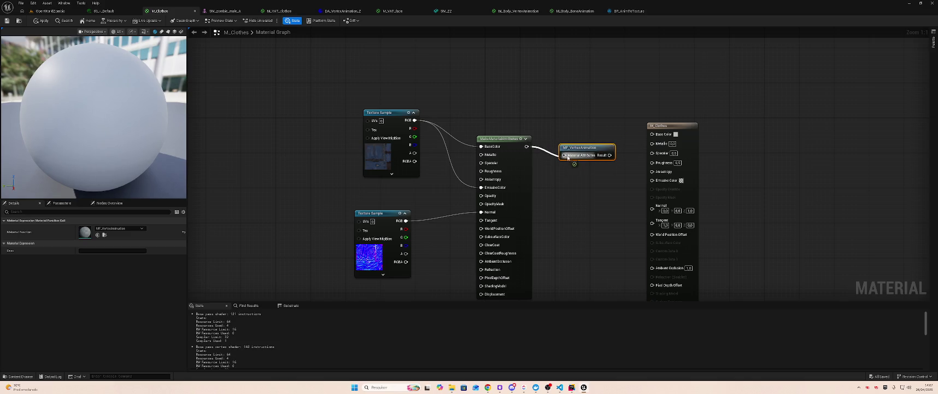
{"action": "left_click", "coordinate": [666, 139]}
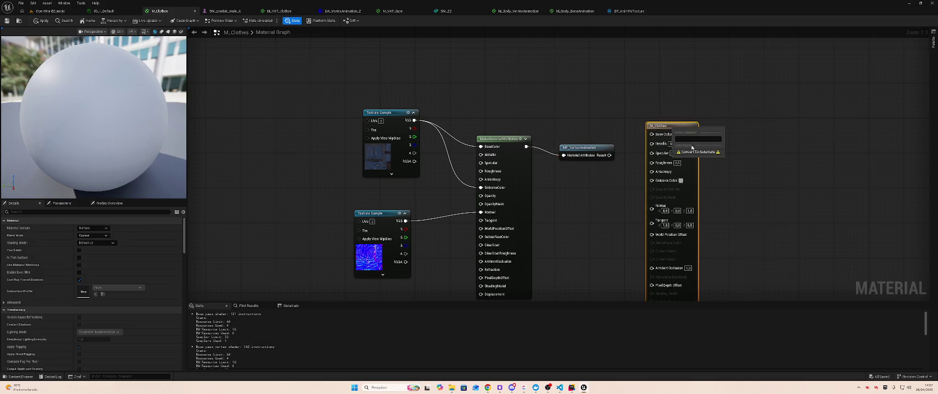
{"action": "left_click", "coordinate": [79, 265]}
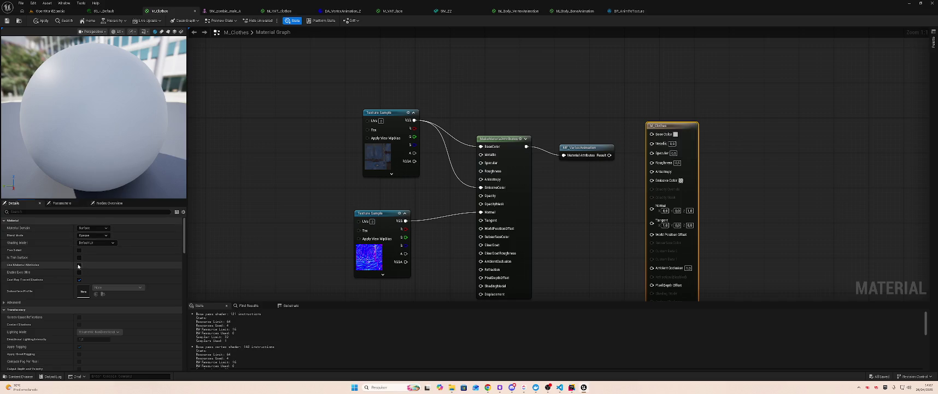
{"action": "mouse_move", "coordinate": [617, 155]}
{"action": "left_mouse_down"}
{"action": "mouse_move", "coordinate": [652, 134]}
{"action": "mouse_move", "coordinate": [687, 143]}
{"action": "left_mouse_up"}
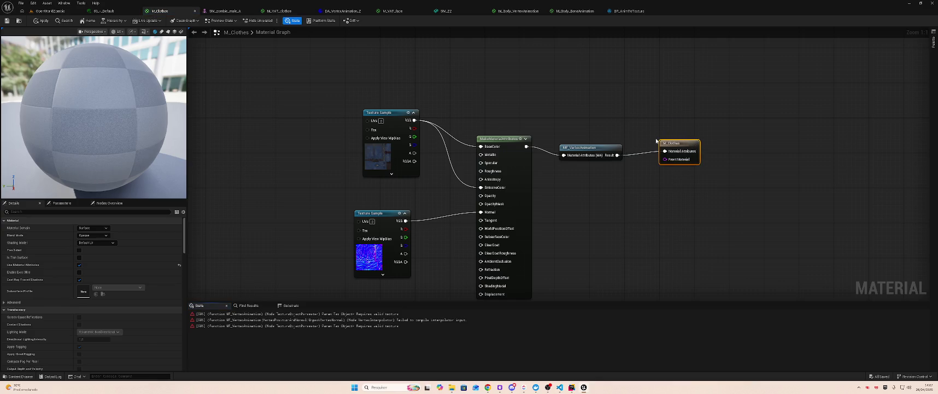
{"action": "left_click", "coordinate": [39, 21]}
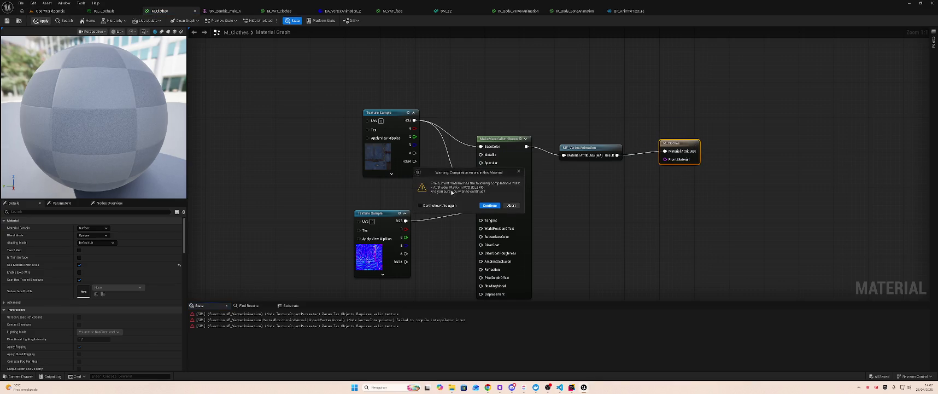
{"action": "left_click", "coordinate": [492, 205]}
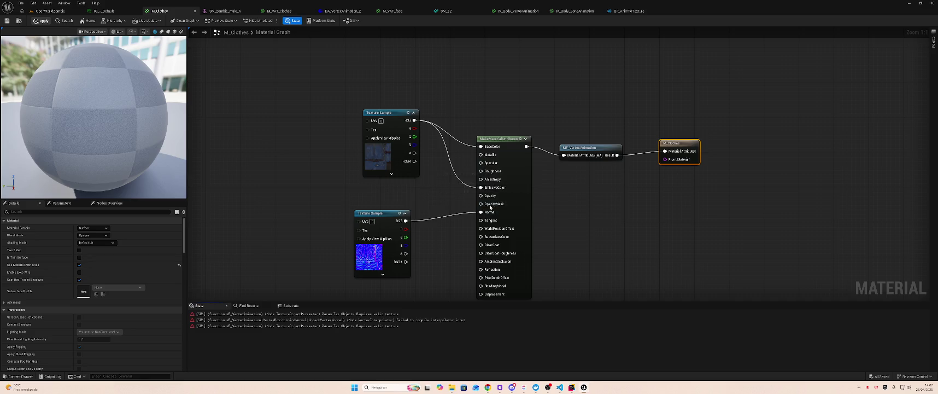
Step: Feed MakeMaterialAttributes output into MF_VertexAnimation and reposition the function node
{"action": "left_click", "coordinate": [586, 148]}
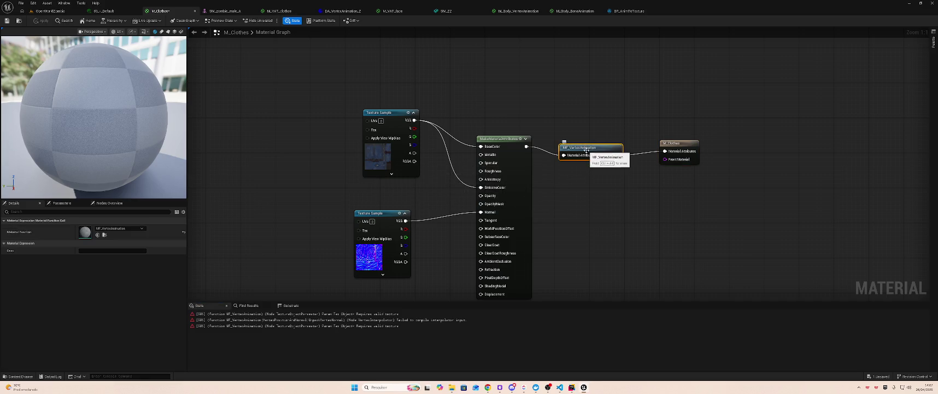
{"action": "left_click_drag", "start_coordinate": [548, 148], "coordinate": [563, 155]}
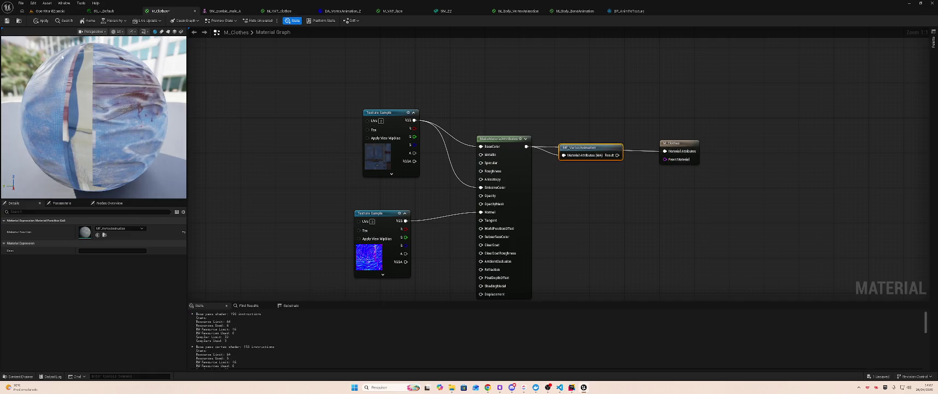
{"action": "left_click_drag", "start_coordinate": [566, 156], "coordinate": [575, 179]}
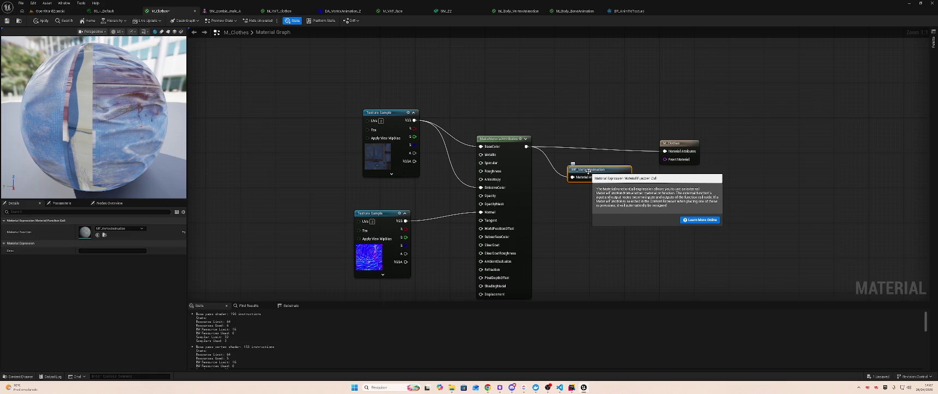
{"action": "key", "text": "alt+Tab"}
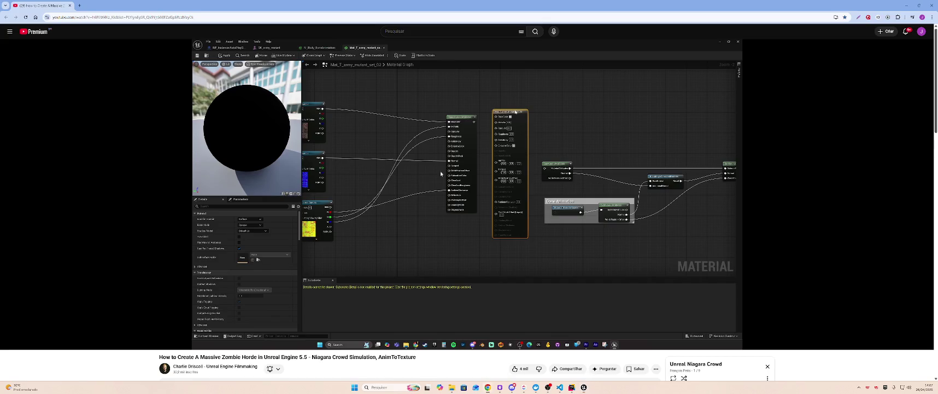
Step: Play the zombie horde tutorial full screen, briefly opening and closing the playback settings
{"action": "key", "text": "f"}
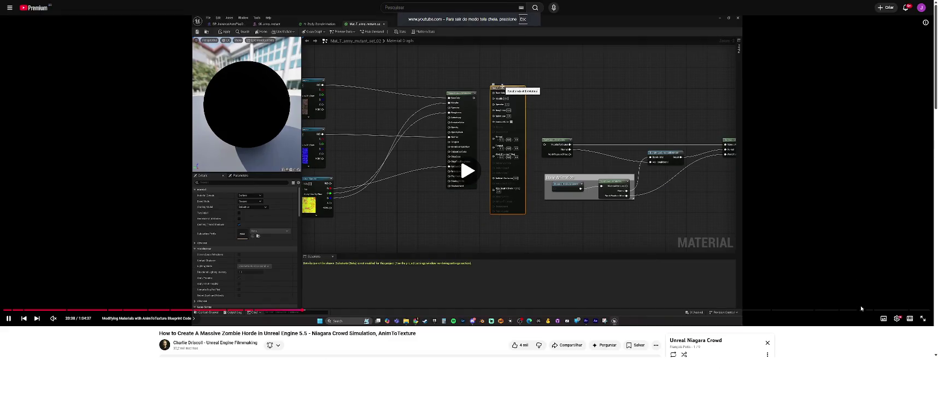
{"action": "left_click", "coordinate": [914, 387]}
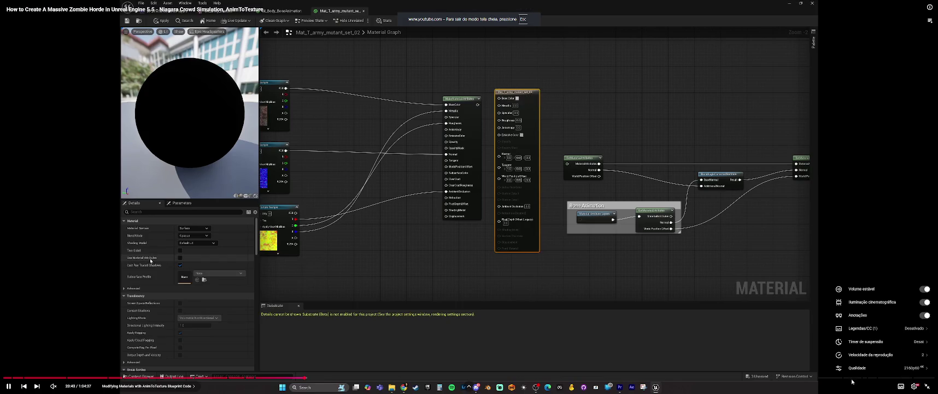
{"action": "left_click", "coordinate": [93, 371]}
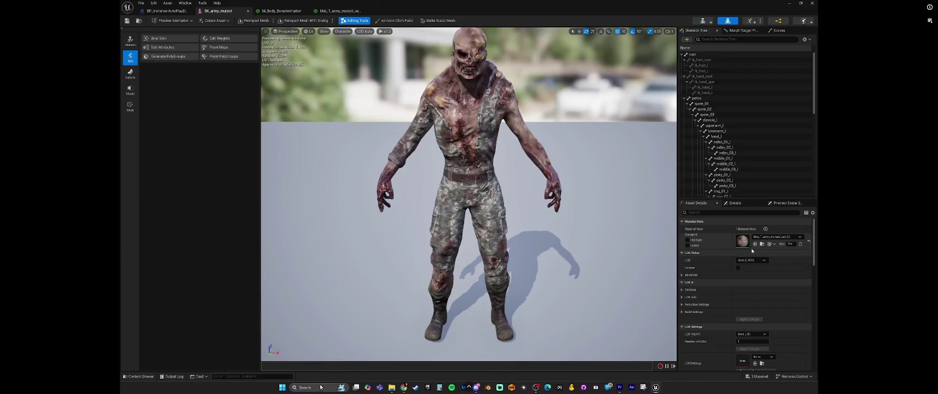
Step: Jump the tutorial to 23:02 and watch VAT Tools convert the army mutant into SM_SK_army_mutant
{"action": "left_click", "coordinate": [336, 378]}
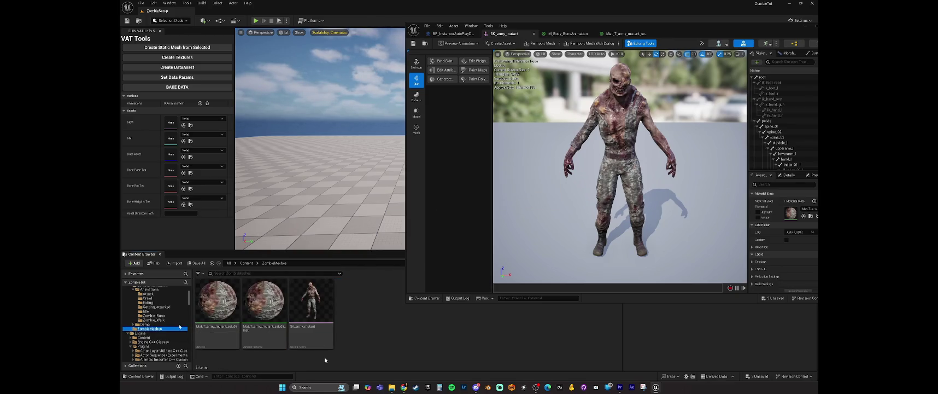
{"action": "mouse_move", "coordinate": [325, 352]}
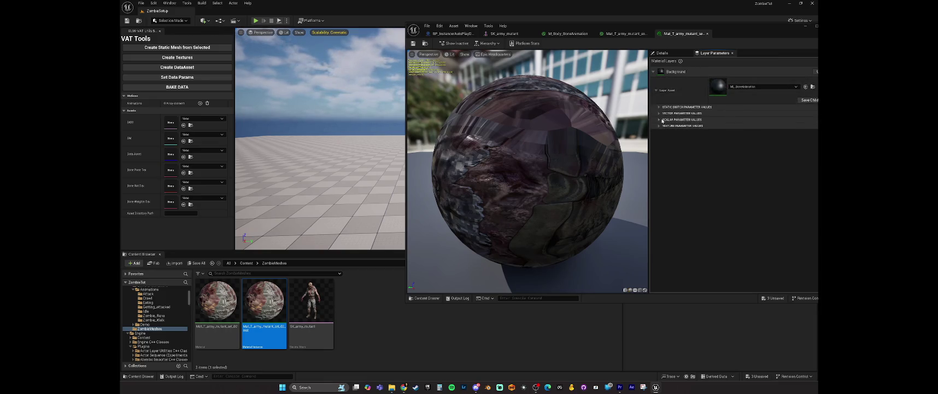
{"action": "mouse_move", "coordinate": [519, 209]}
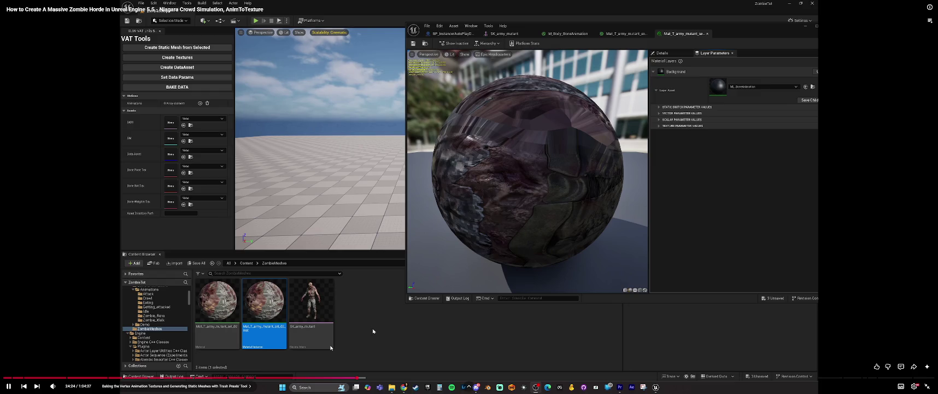
{"action": "mouse_move", "coordinate": [305, 305]}
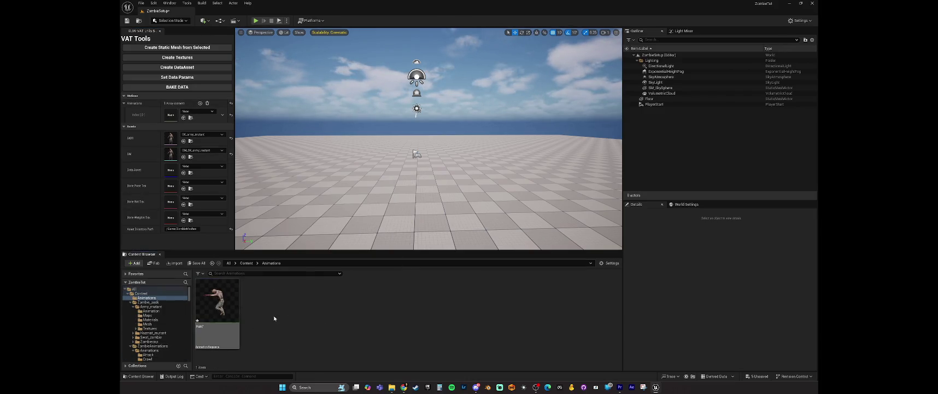
Step: Seek forward four jumps, then back 5 seconds, to the army mutant's data asset and bone position, rotation and weight textures
{"action": "left_click_drag", "start_coordinate": [167, 115], "coordinate": [167, 116]}
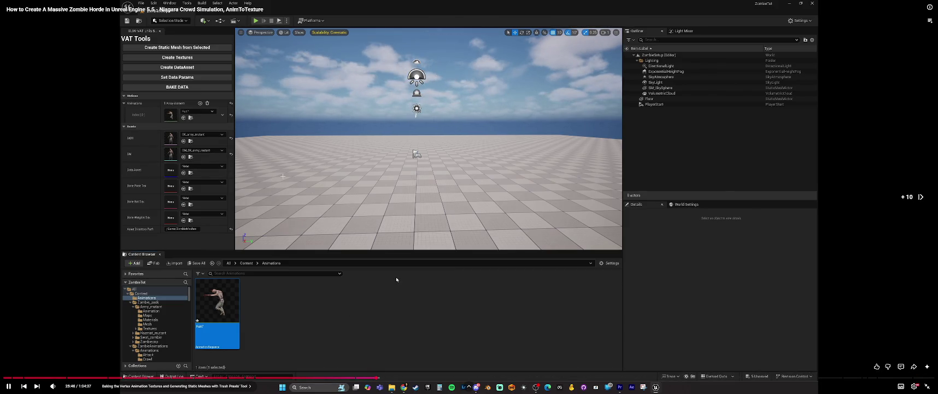
{"action": "key", "text": "Right"}
{"action": "key", "text": "Right"}
{"action": "key", "text": "Right"}
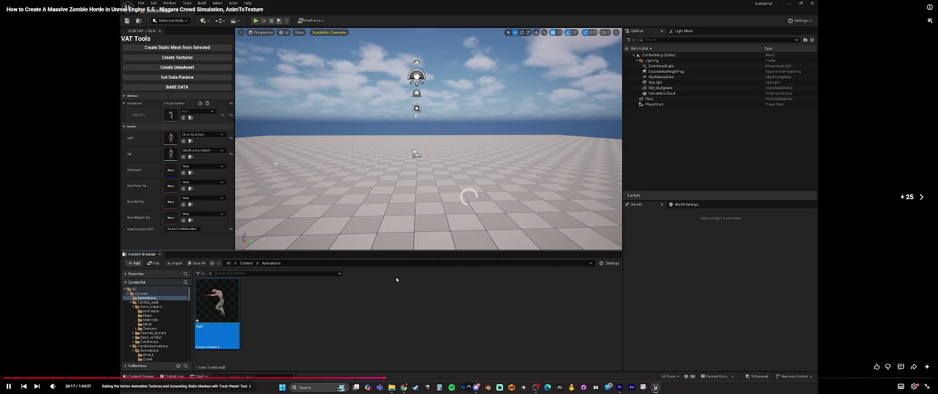
{"action": "key", "text": "Right"}
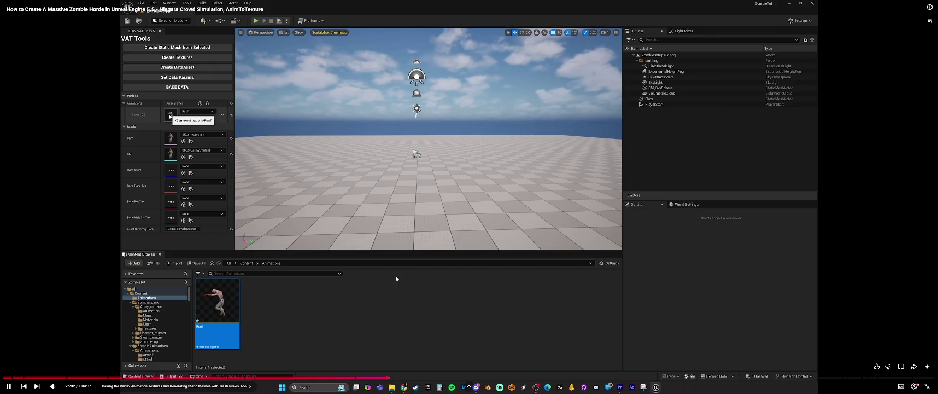
{"action": "key", "text": "Right"}
{"action": "key", "text": "Right"}
{"action": "key", "text": "Right"}
{"action": "key", "text": "Right"}
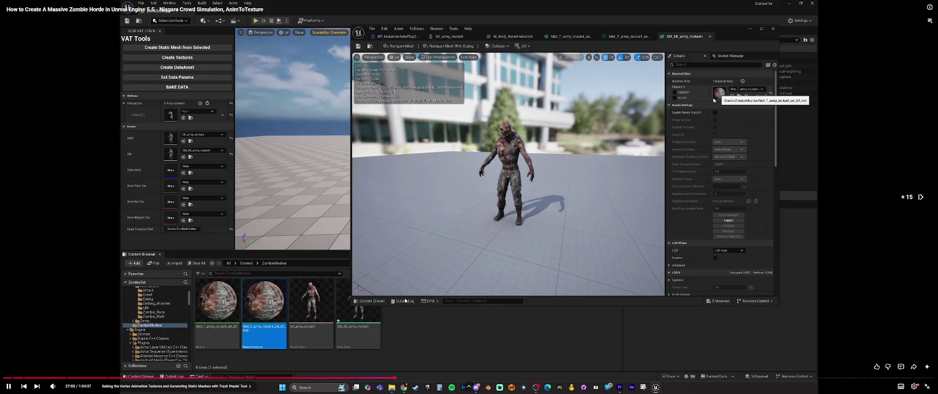
{"action": "key", "text": "Right"}
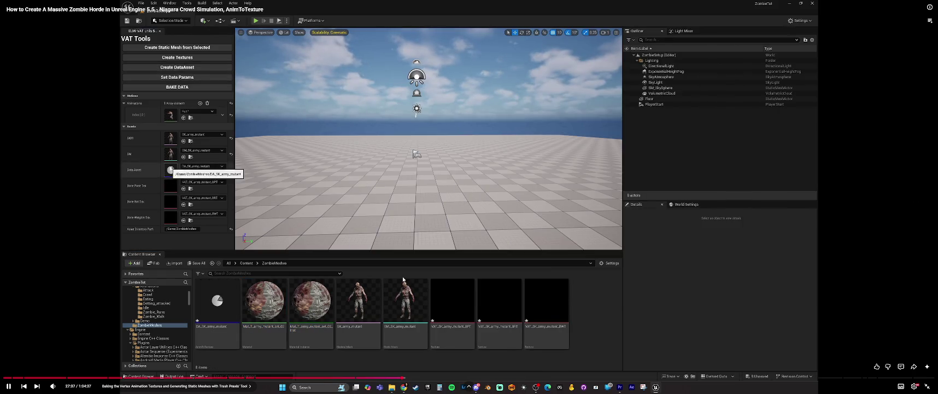
{"action": "key", "text": "Left"}
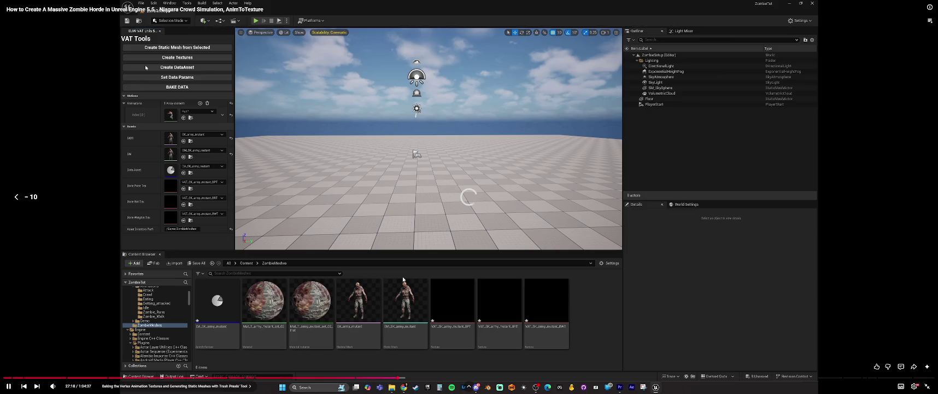